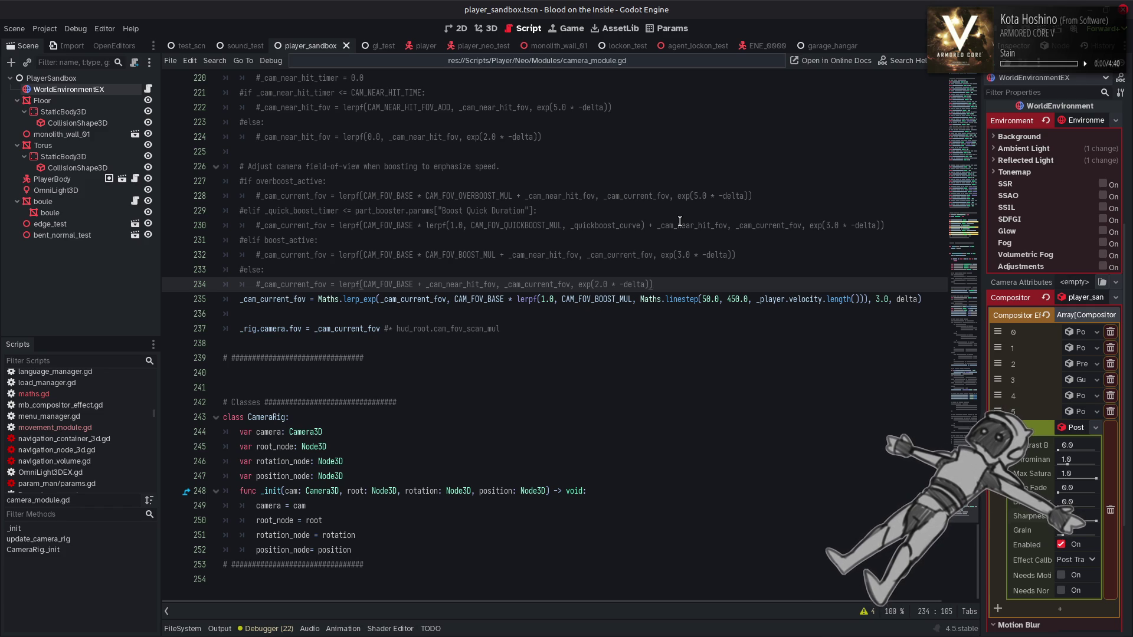
Search for CAM_FOV_QUICKBOOST_MUL's definition, then return to its use on line 230.
{"action": "double_click", "coordinate": [518, 225]}
{"action": "key", "text": "ctrl+c"}
{"action": "key", "text": "ctrl+f"}
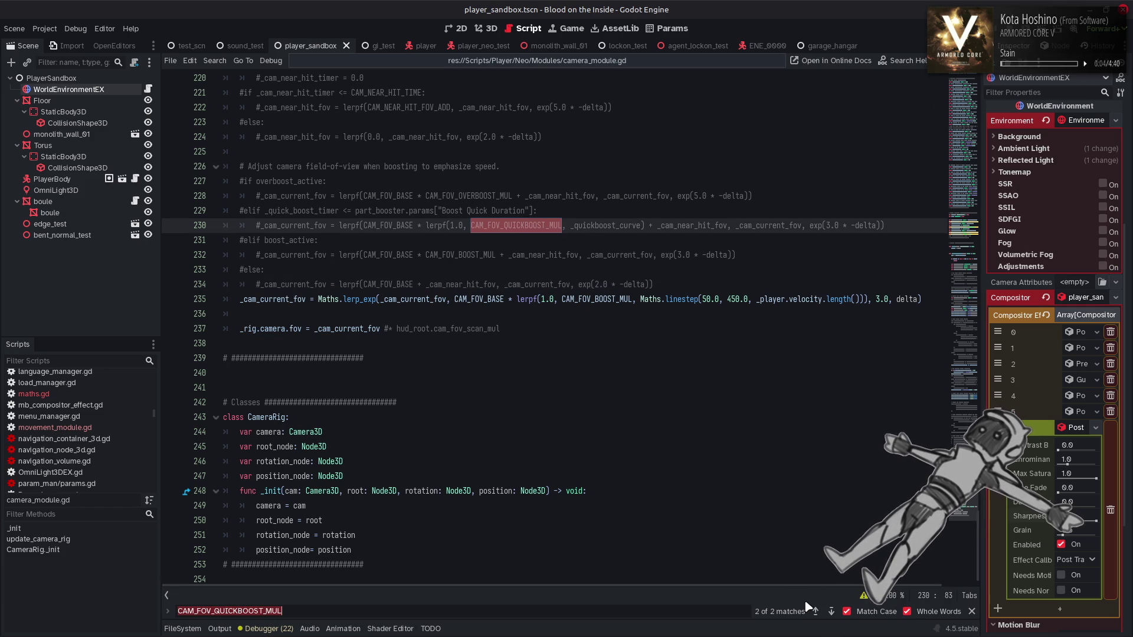
{"action": "left_click", "coordinate": [815, 612]}
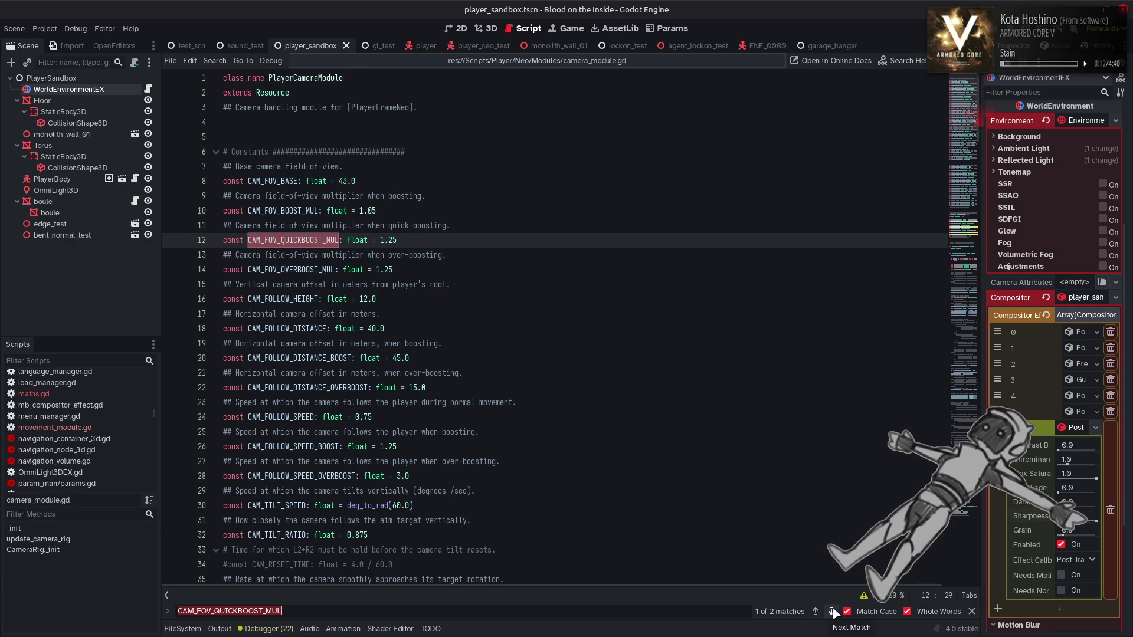
{"action": "left_click", "coordinate": [832, 611]}
{"action": "left_click", "coordinate": [832, 611]}
{"action": "key", "text": "F3"}
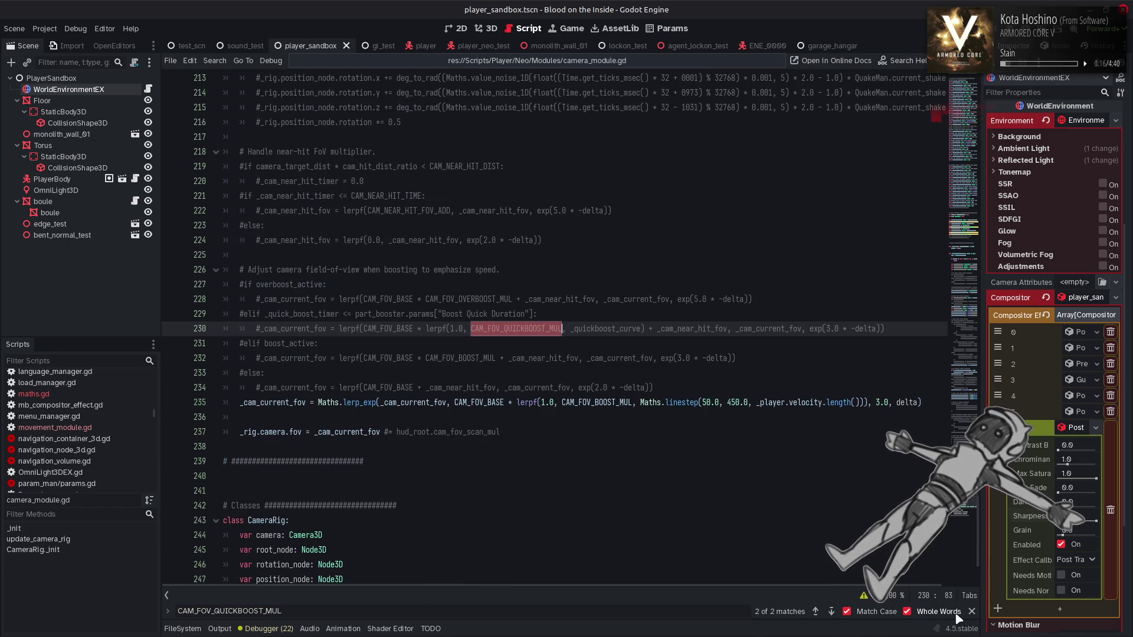
{"action": "key", "text": "Escape"}
Replace CAM_FOV_BOOST_MUL on line 235 with CAM_FOV_QUICKBOOST_MUL, save, and run the game.
{"action": "double_click", "coordinate": [600, 401]}
{"action": "key", "text": "ctrl+v"}
{"action": "left_click", "coordinate": [705, 390]}
{"action": "key", "text": "ctrl+s"}
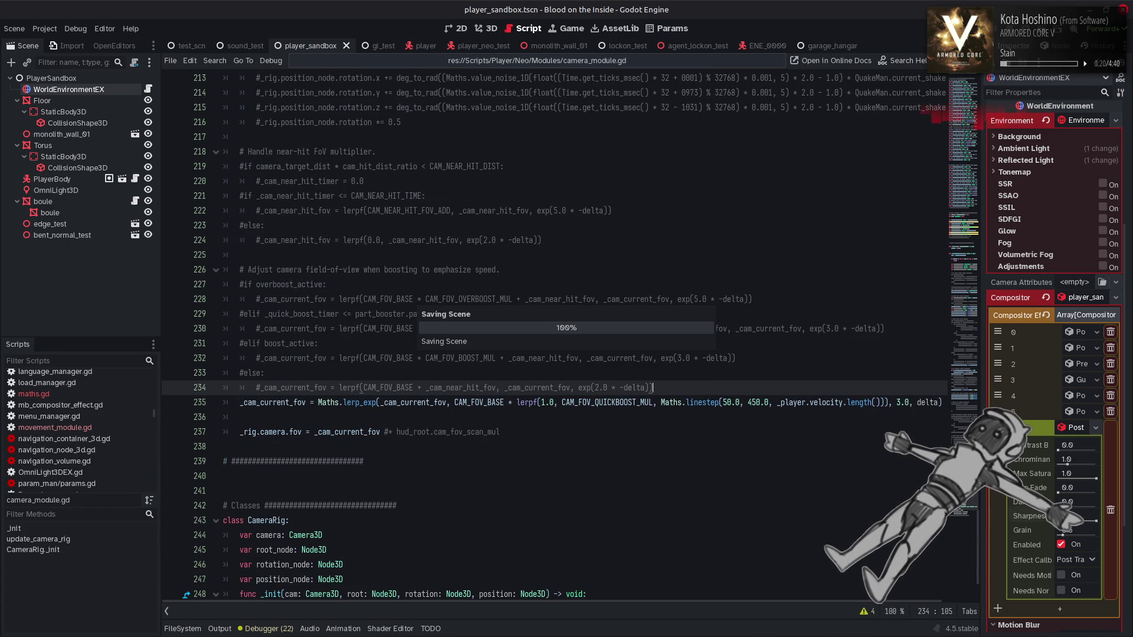
{"action": "key", "text": "F6"}
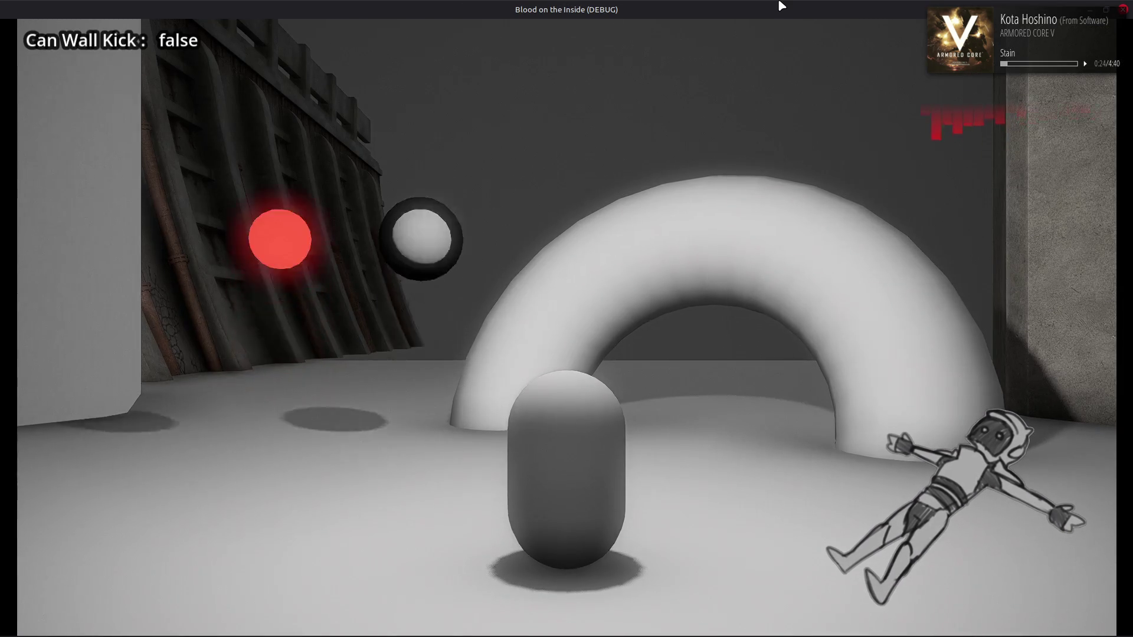
Drive the capsule around the arena with WASD, dodging side to side and jumping twice.
{"action": "key", "text": "w"}
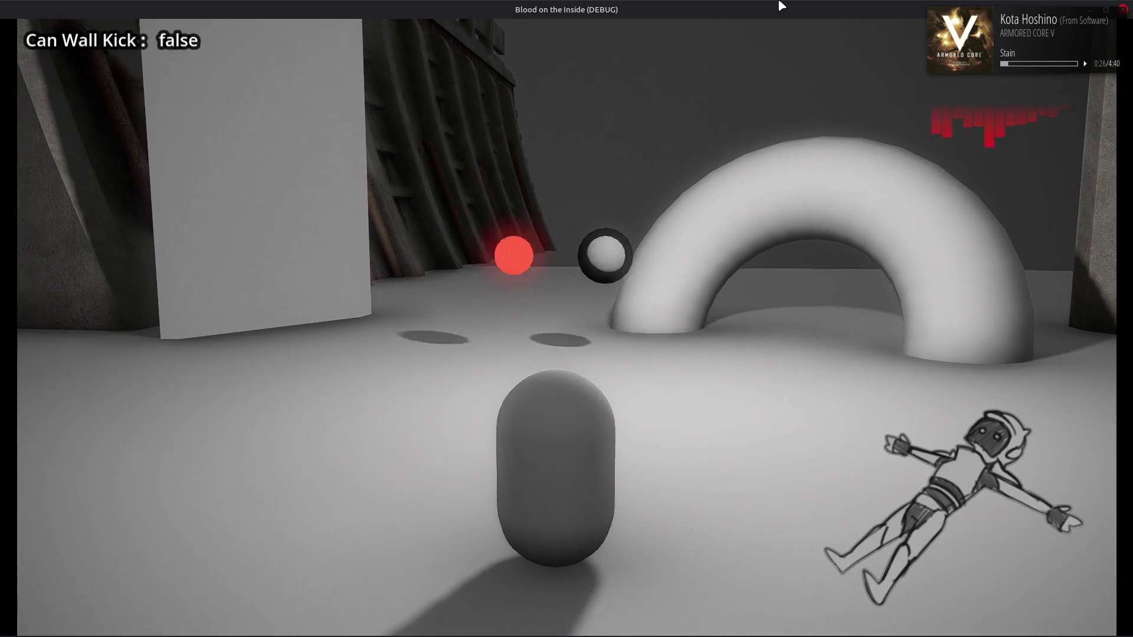
{"action": "key", "text": "d"}
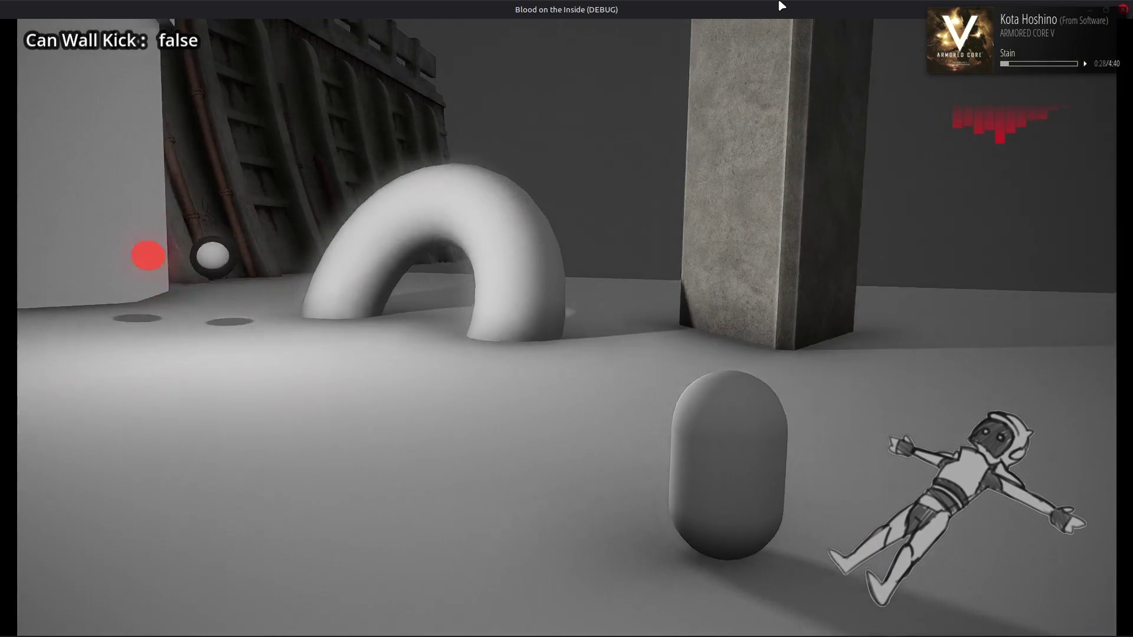
{"action": "key", "text": "d"}
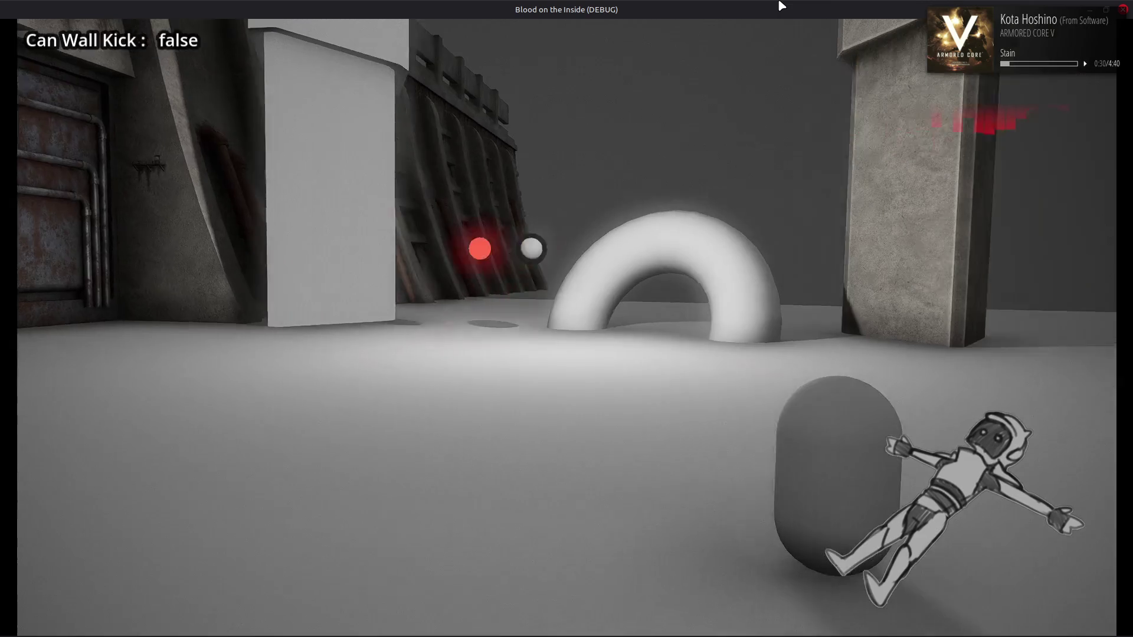
{"action": "key", "text": "d"}
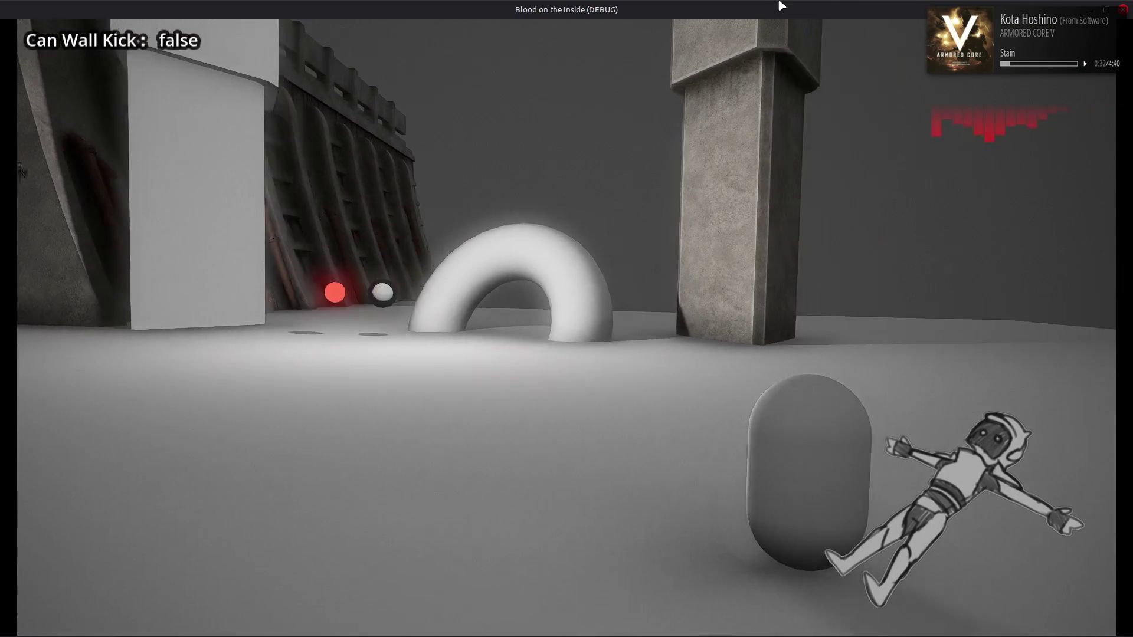
{"action": "key", "text": "w"}
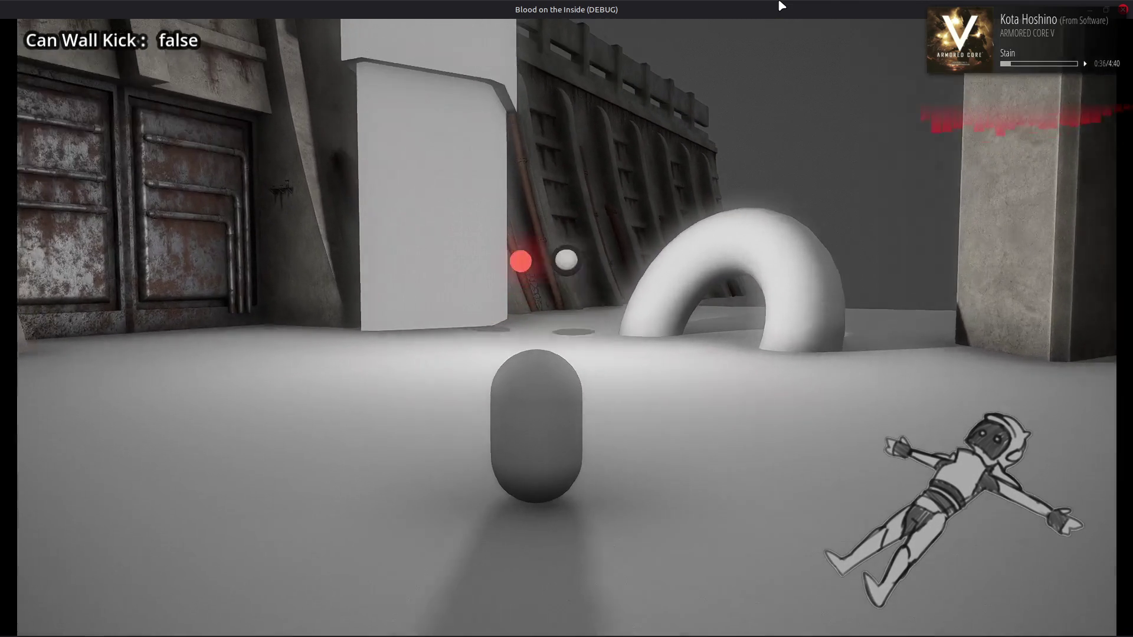
{"action": "key", "text": "a"}
{"action": "key", "text": "d"}
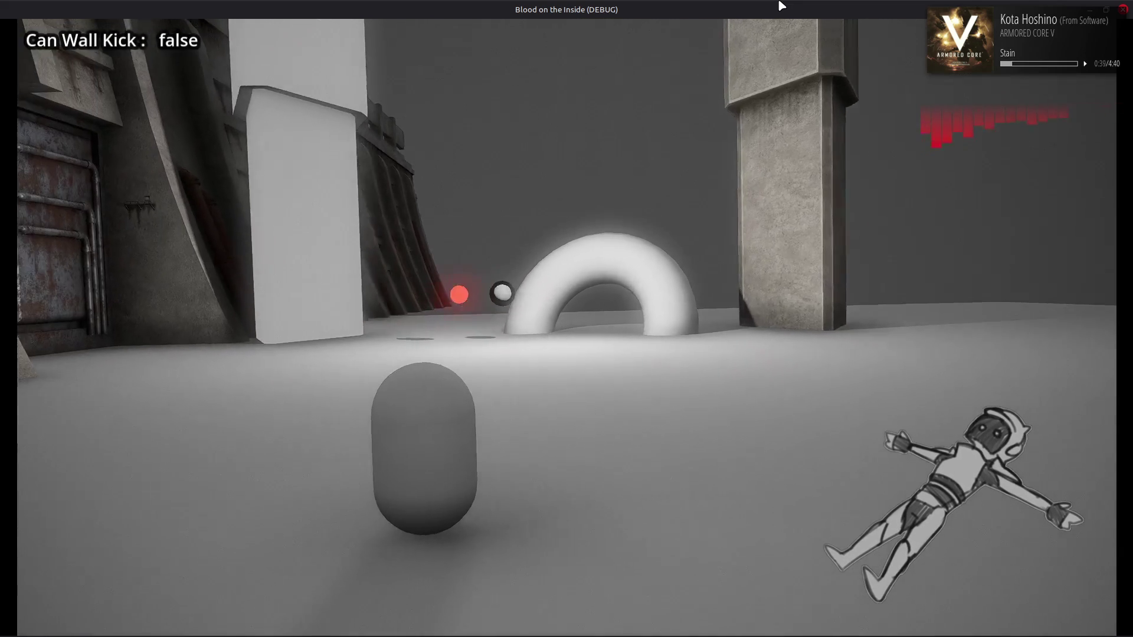
{"action": "key", "text": "d"}
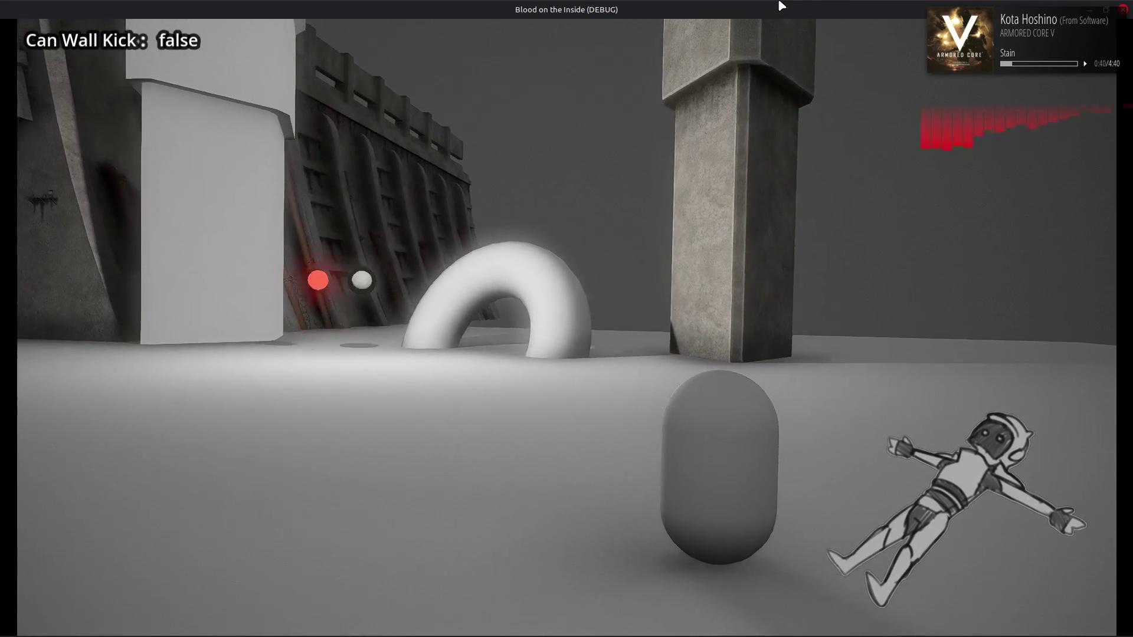
{"action": "key", "text": "a"}
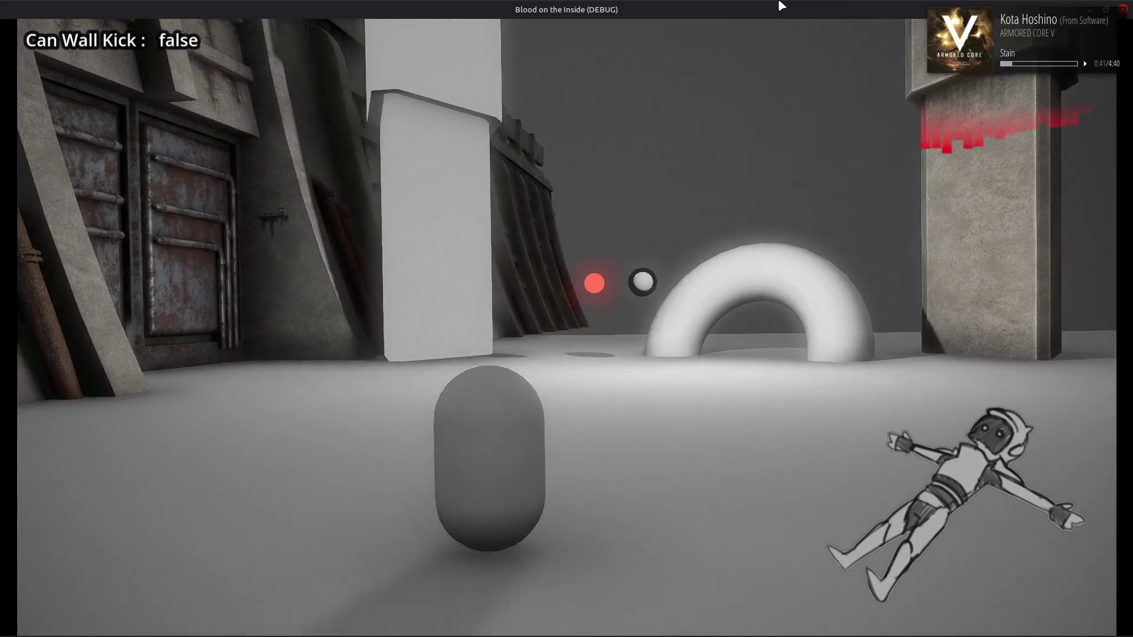
{"action": "key", "text": "d"}
{"action": "key", "text": "a"}
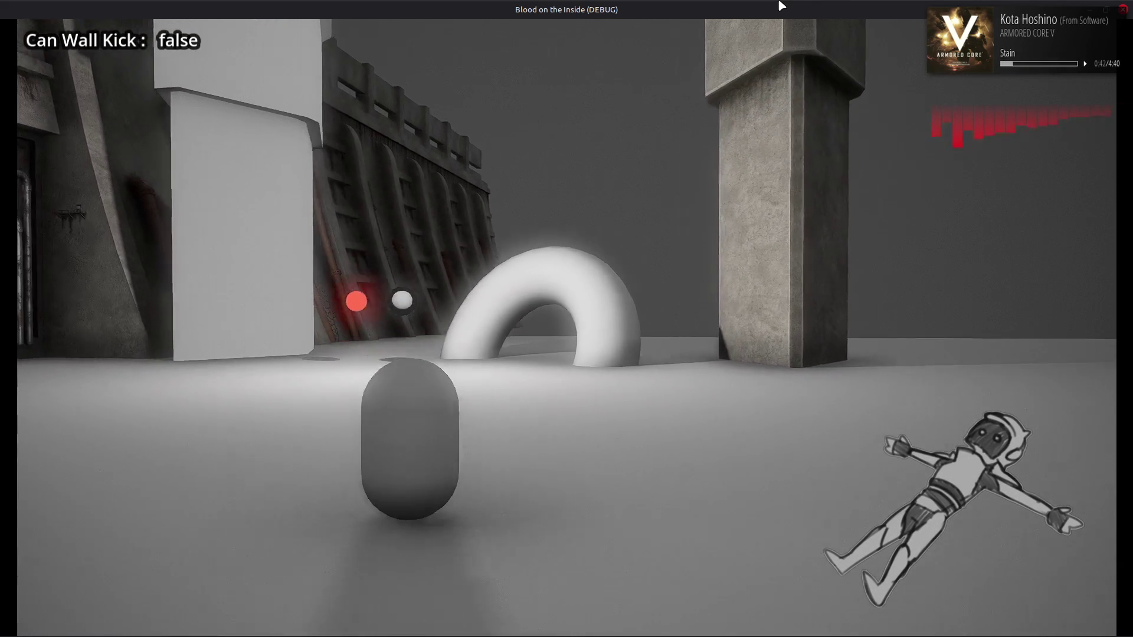
{"action": "key", "text": "d"}
{"action": "key", "text": "a"}
{"action": "key", "text": "d"}
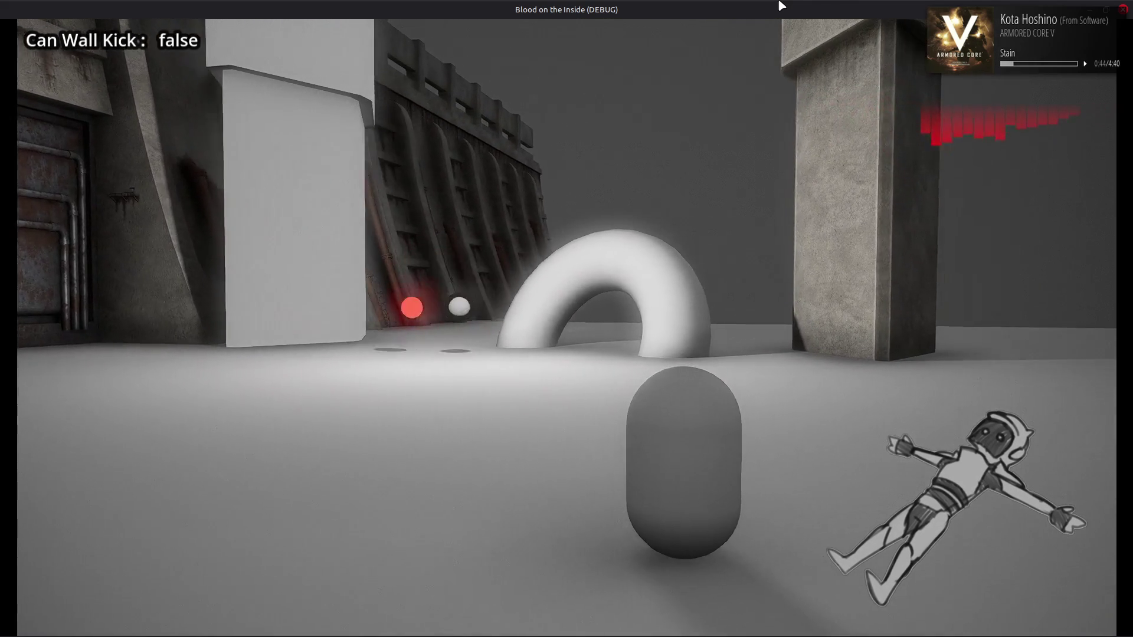
{"action": "key", "text": "a"}
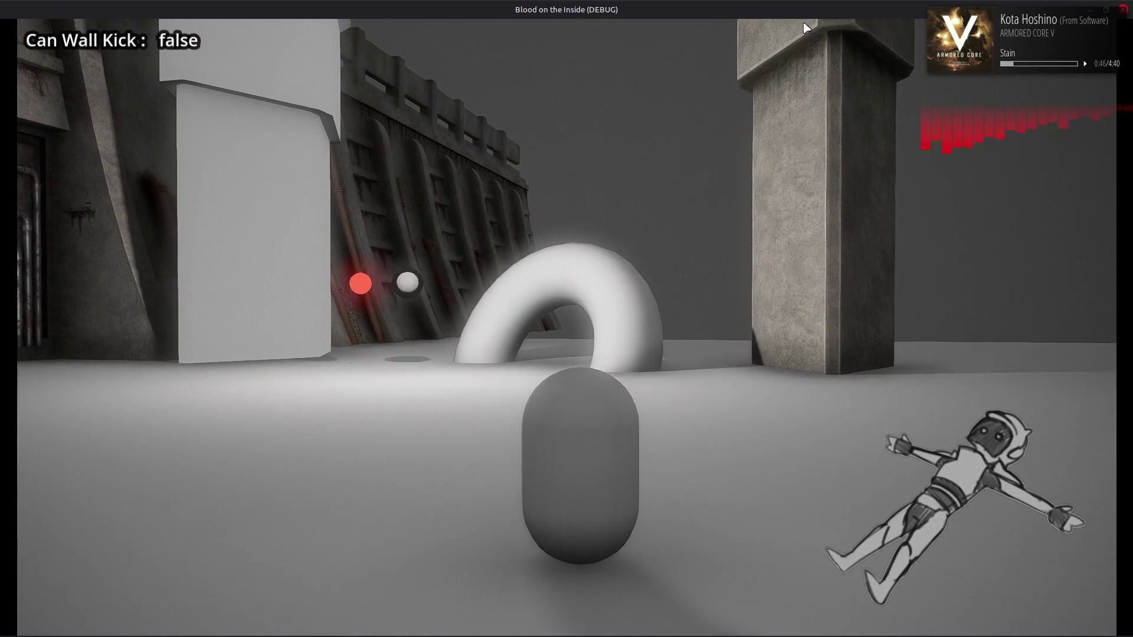
{"action": "key", "text": "space"}
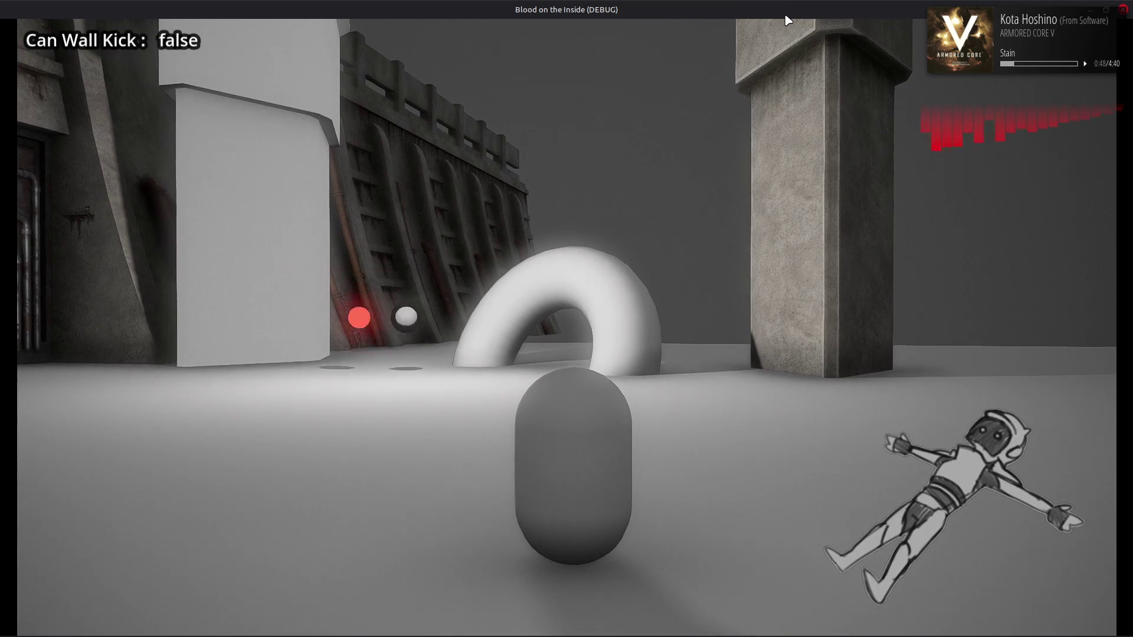
{"action": "key", "text": "space"}
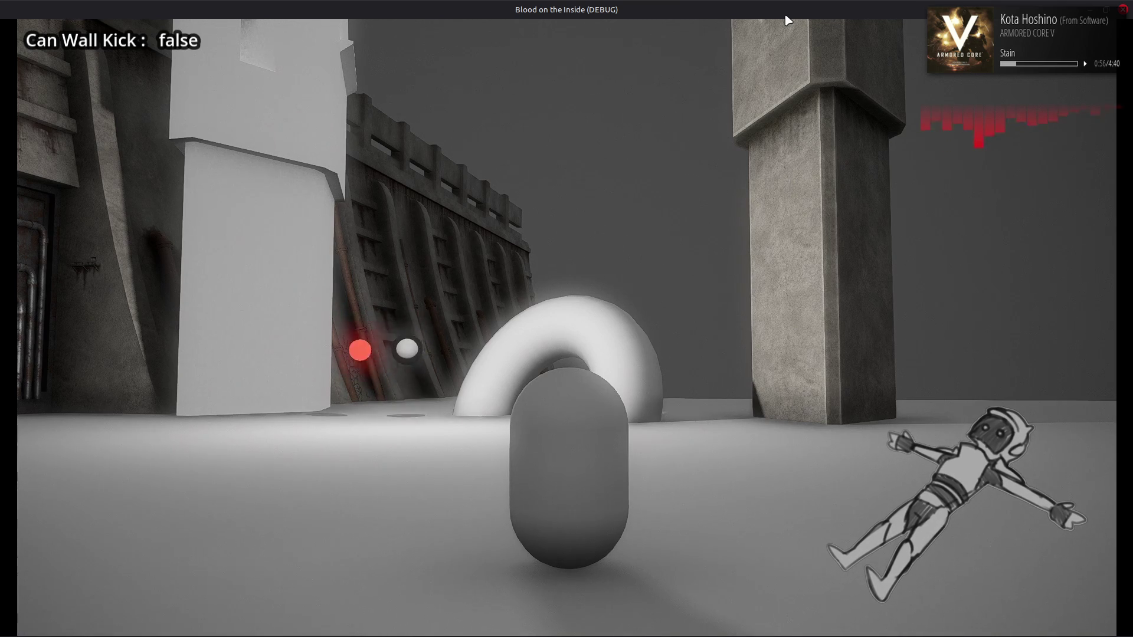
Swing the camera left, right and up around the arena, then stop the game.
{"action": "key", "text": "Left"}
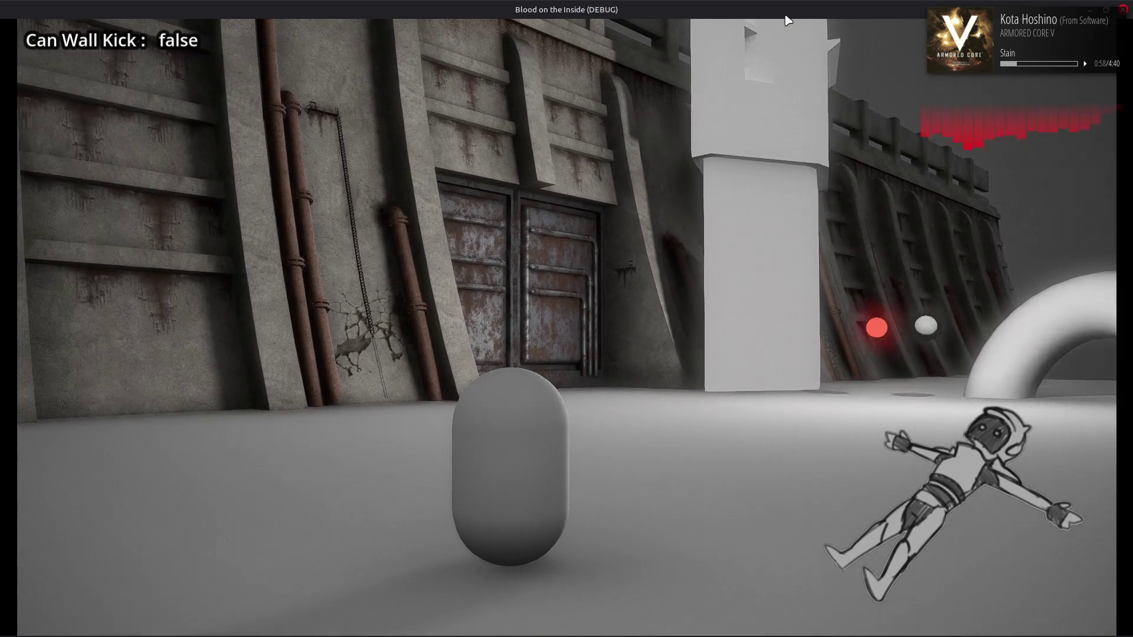
{"action": "key", "text": "Left"}
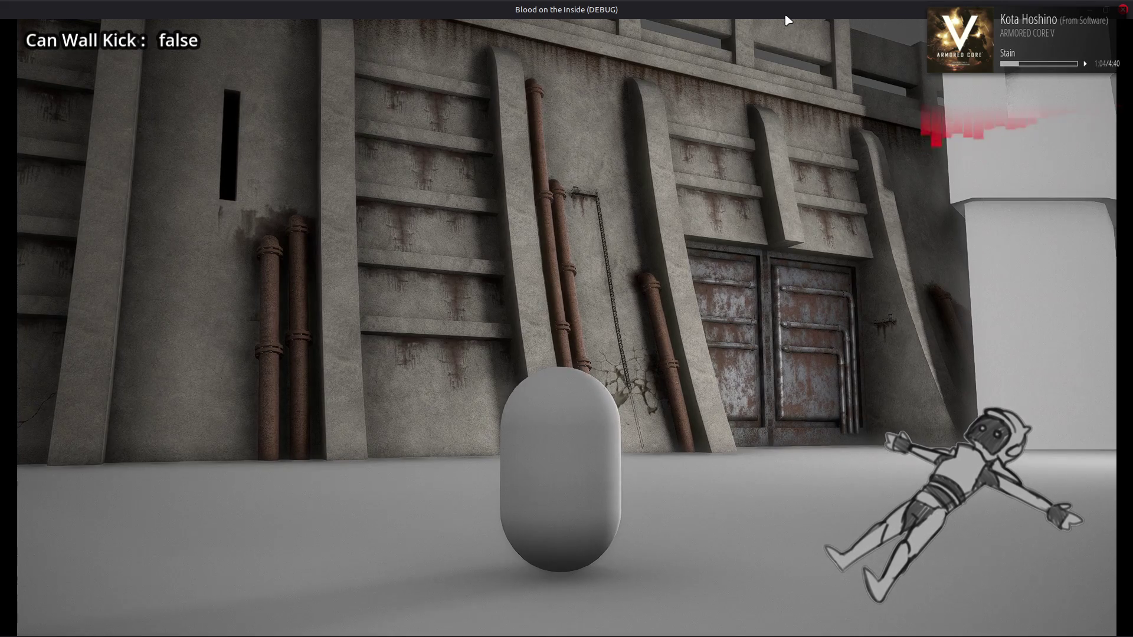
{"action": "key", "text": "Right"}
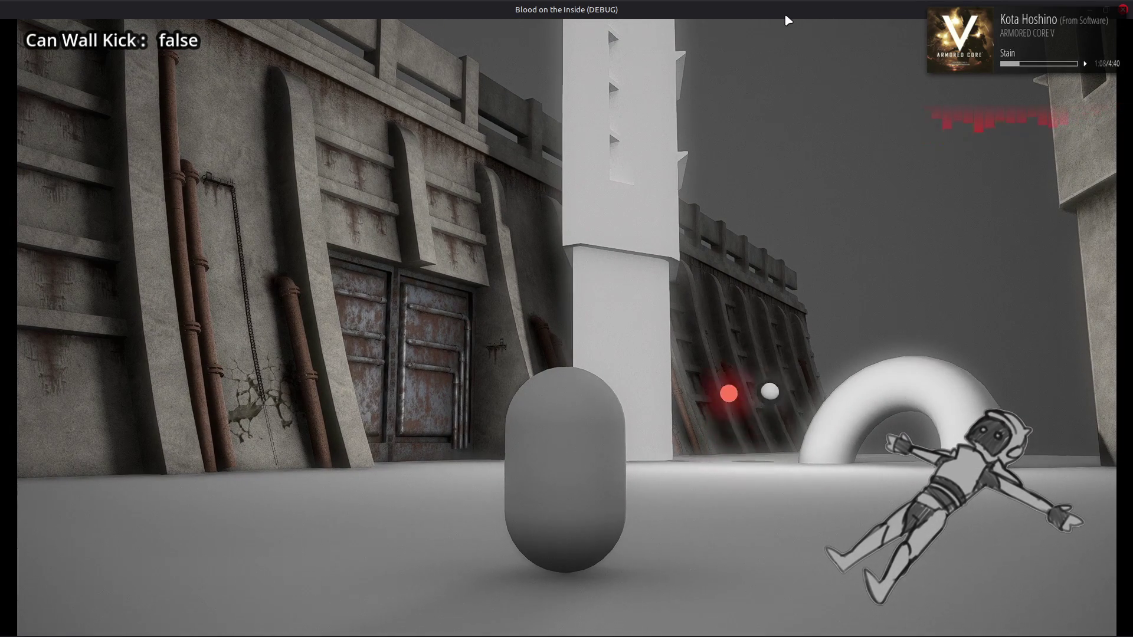
{"action": "key", "text": "Up"}
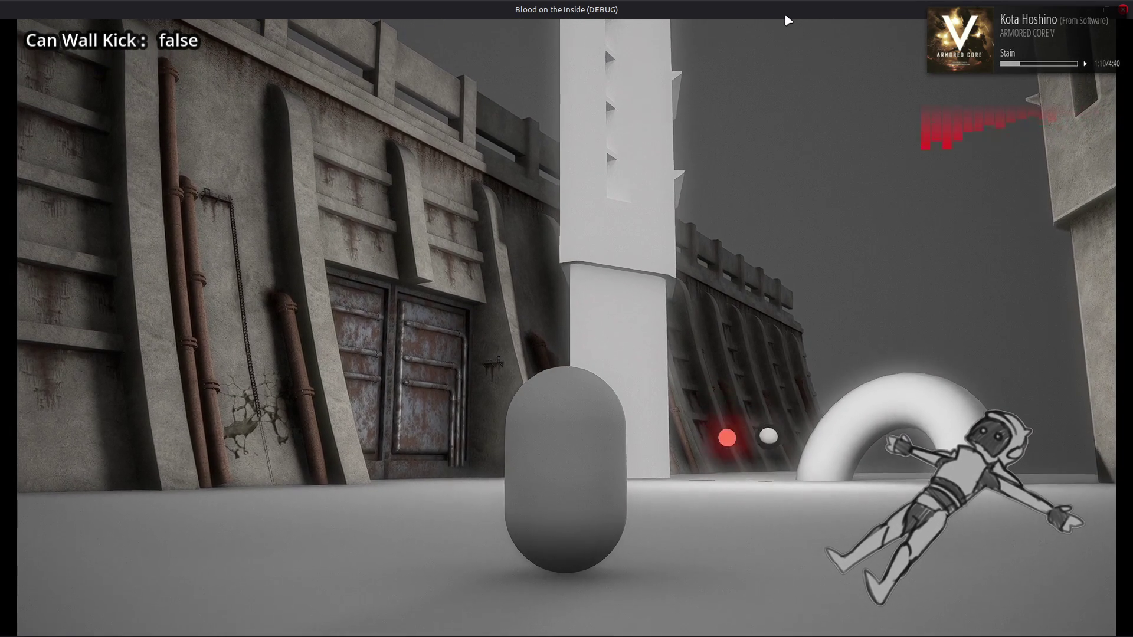
{"action": "key", "text": "Left"}
{"action": "key", "text": "Up"}
{"action": "key", "text": "Up"}
{"action": "key", "text": "F8"}
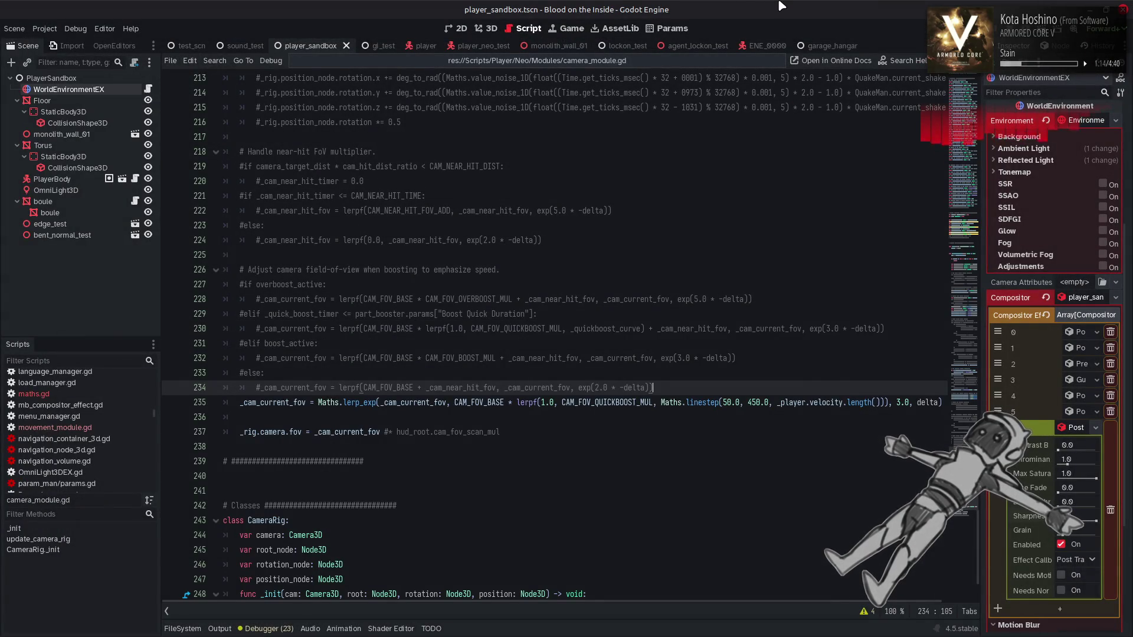
Adjust the system volume, scroll up camera_module.gd, and show the recent-scripts drop-down.
{"action": "key", "text": "XF86AudioRaiseVolume"}
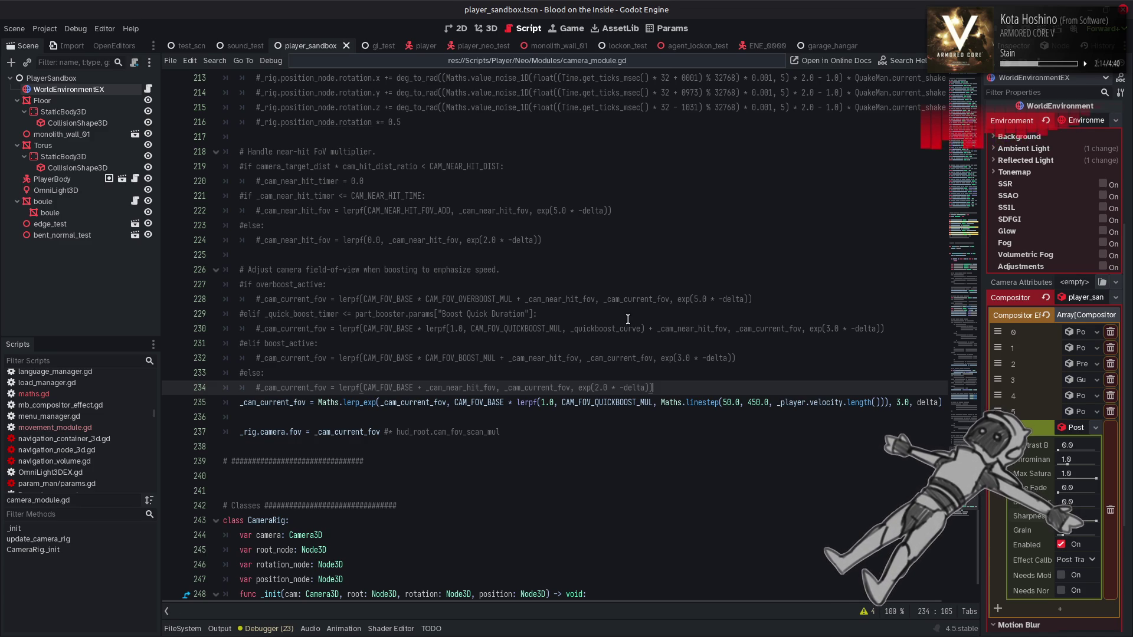
{"action": "scroll", "coordinate": [627, 320], "scroll_direction": "up", "scroll_amount": 3}
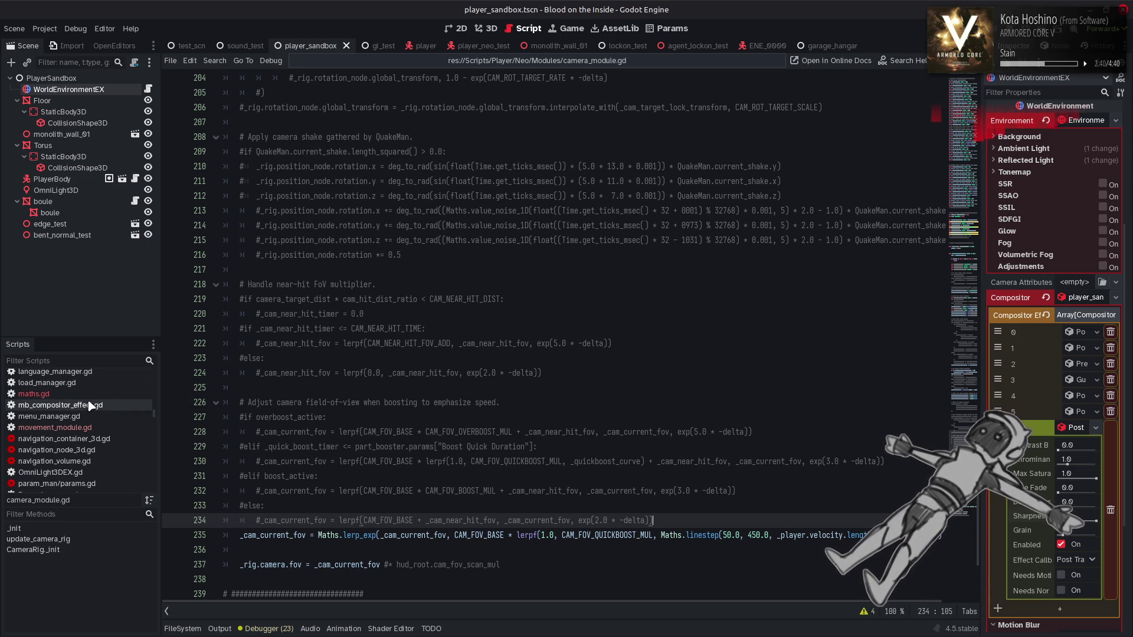
{"action": "left_click", "coordinate": [447, 65]}
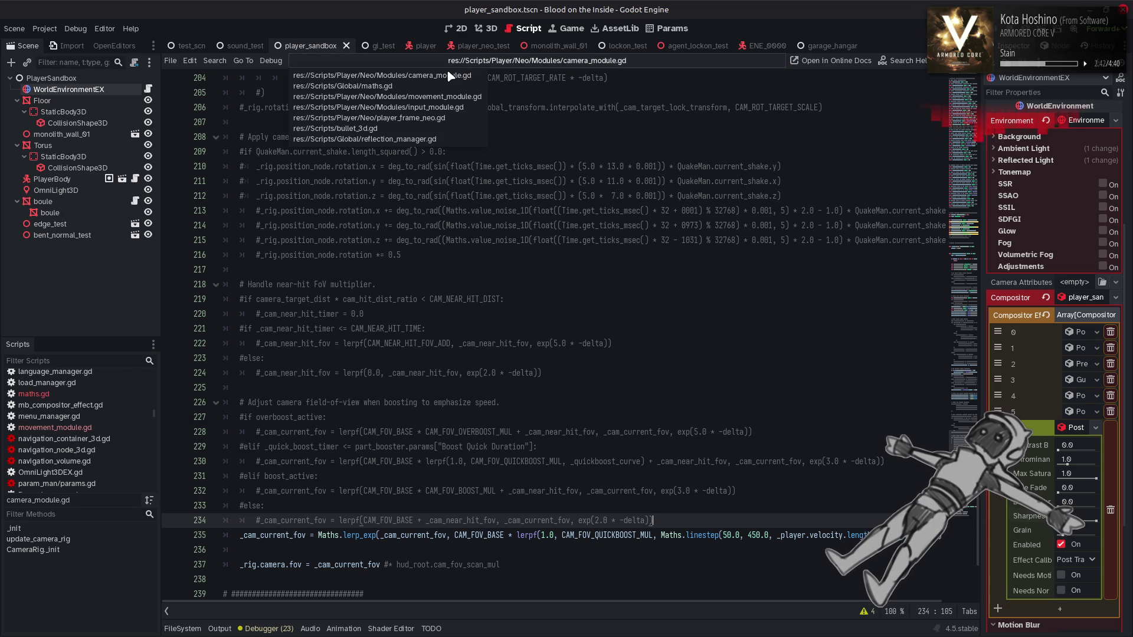
Open input_module.gd and search it for 'boost', starting from line 118.
{"action": "left_click", "coordinate": [447, 107]}
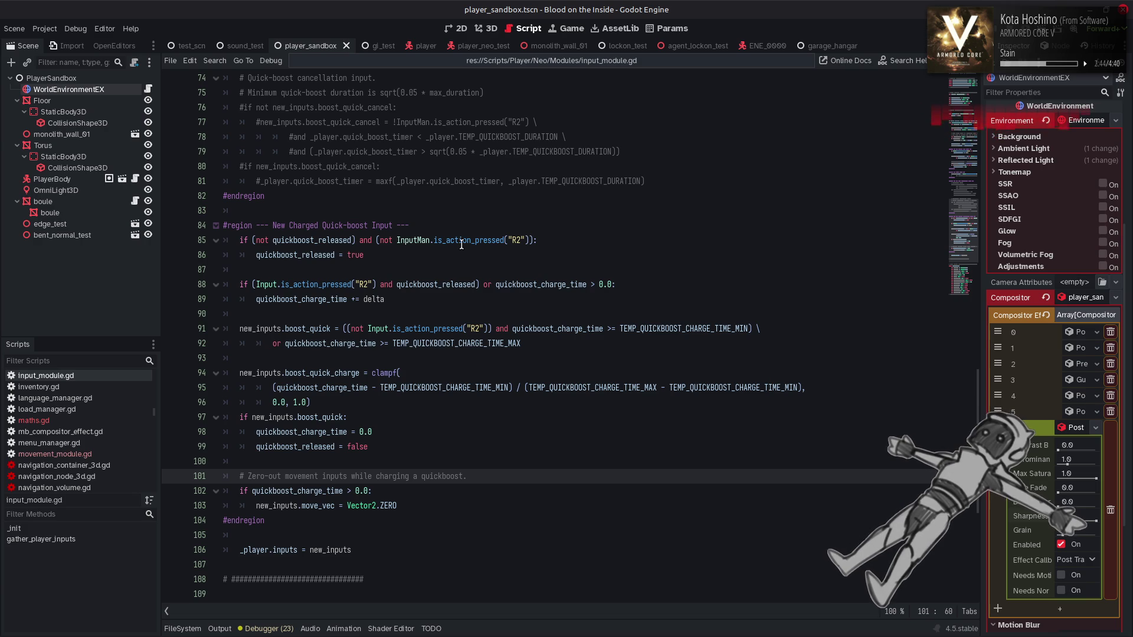
{"action": "scroll", "coordinate": [461, 244], "scroll_direction": "down", "scroll_amount": 7}
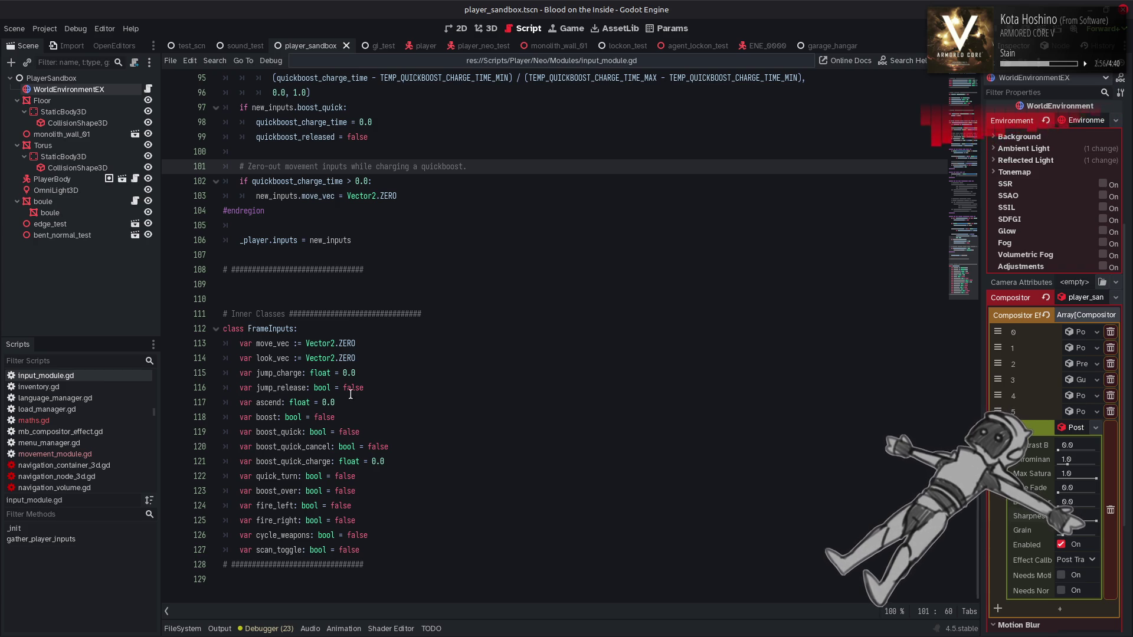
{"action": "double_click", "coordinate": [267, 417]}
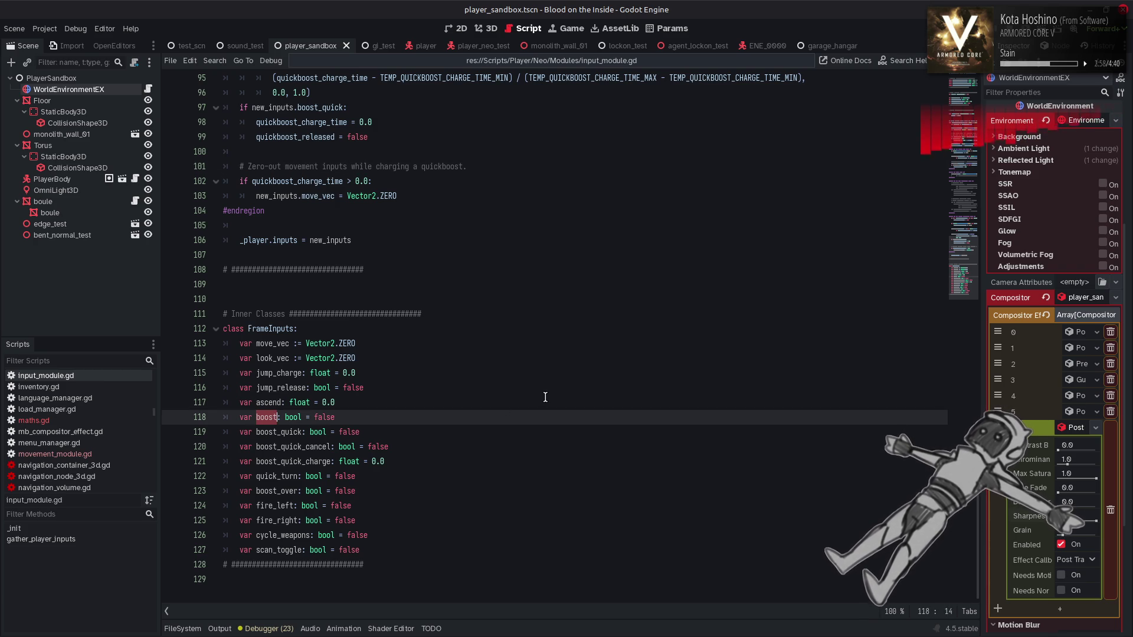
{"action": "key", "text": "ctrl+f"}
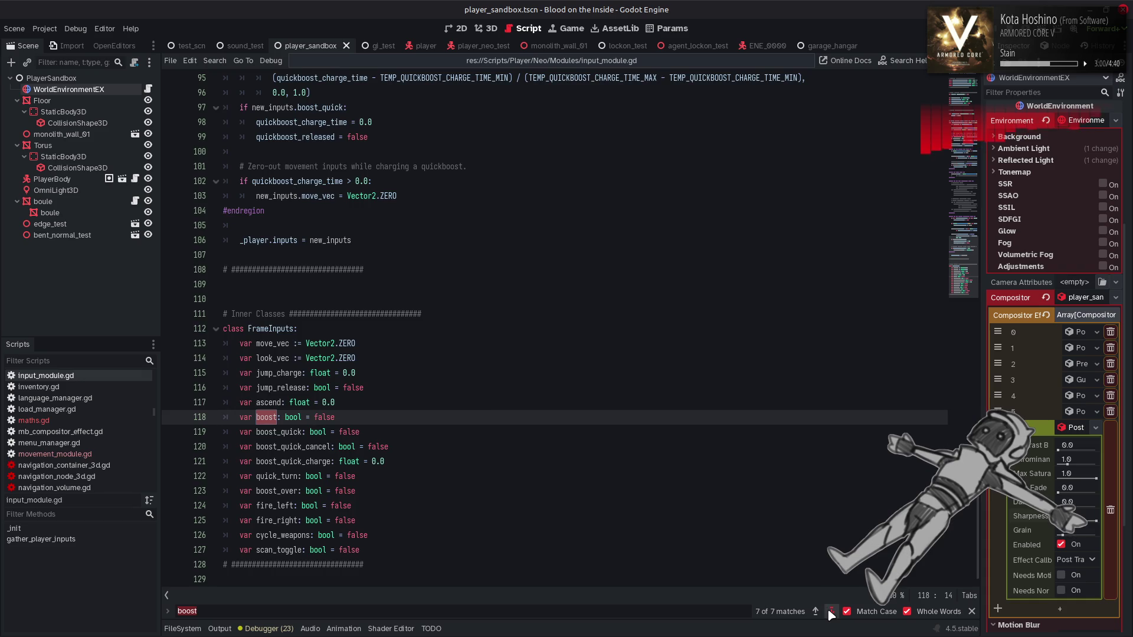
Step forward and back through the 'boost' matches, then close the find bar.
{"action": "left_click", "coordinate": [831, 612]}
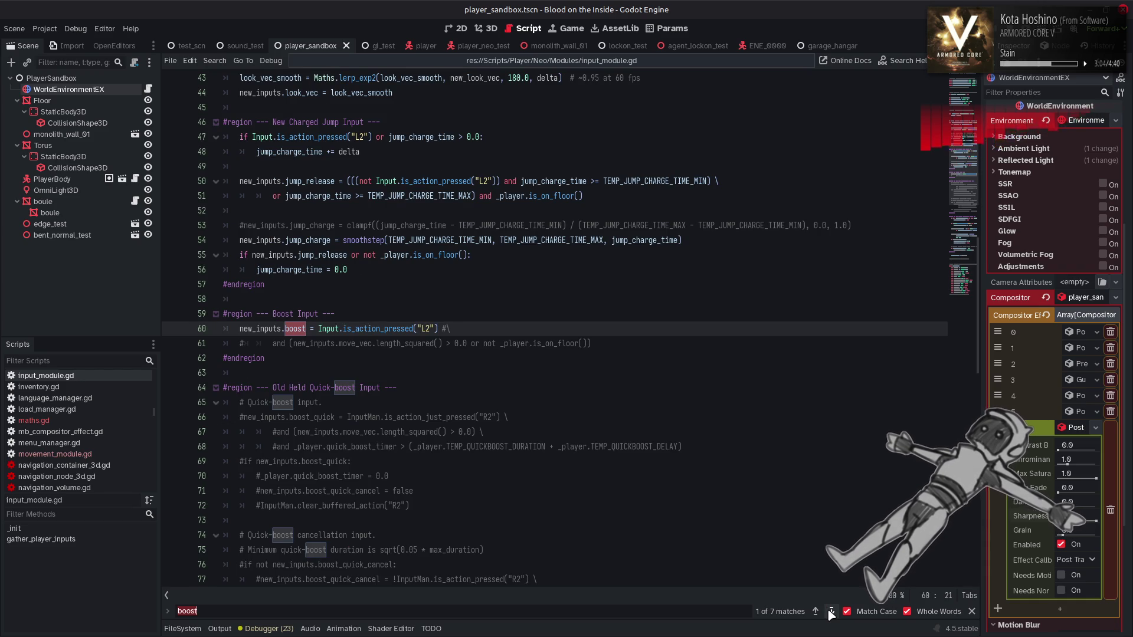
{"action": "left_click", "coordinate": [831, 612]}
{"action": "left_click", "coordinate": [830, 612]}
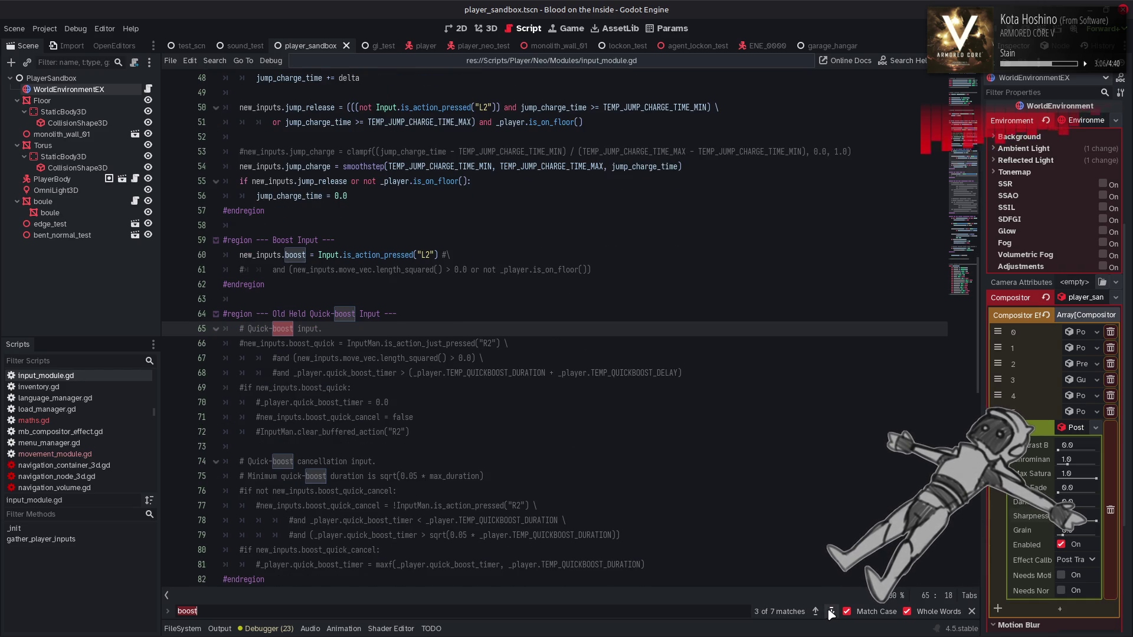
{"action": "left_click", "coordinate": [815, 611]}
{"action": "left_click", "coordinate": [815, 612]}
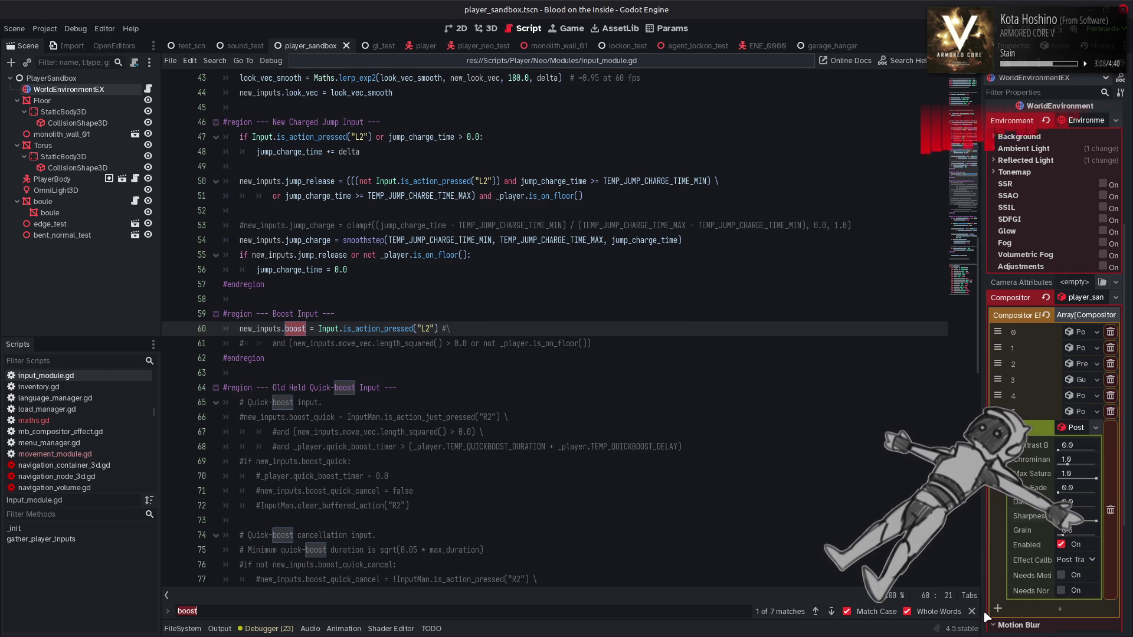
{"action": "left_click", "coordinate": [972, 611]}
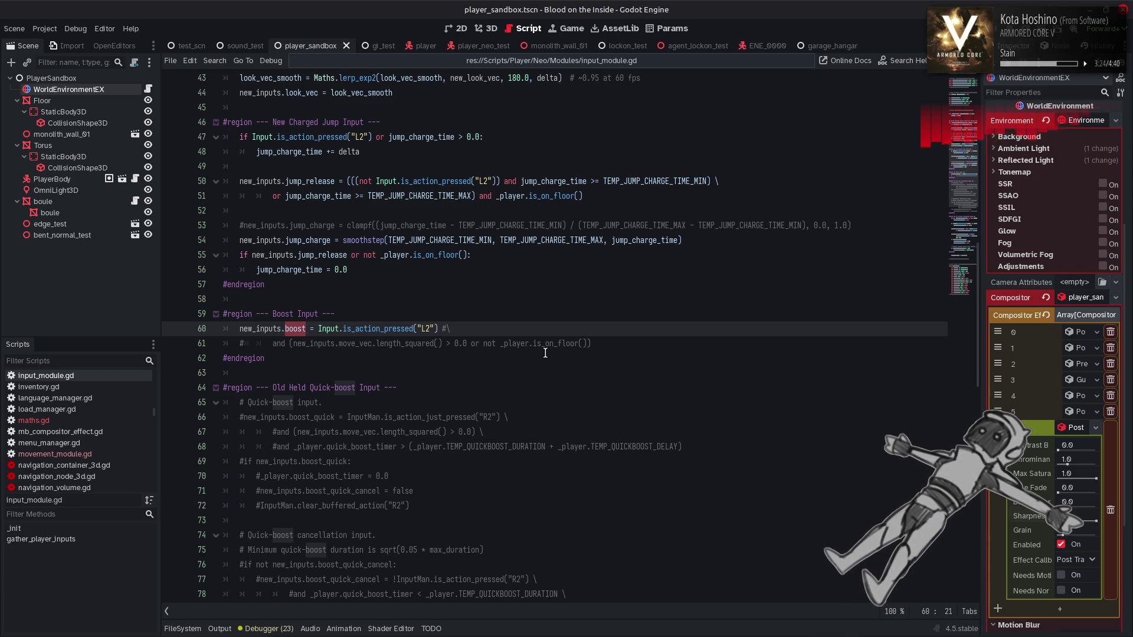
Switch to movement_module.gd and examine direction, quickboost_dir and quickboost_vec_soft on line 145.
{"action": "left_click", "coordinate": [499, 63]}
{"action": "left_click", "coordinate": [455, 107]}
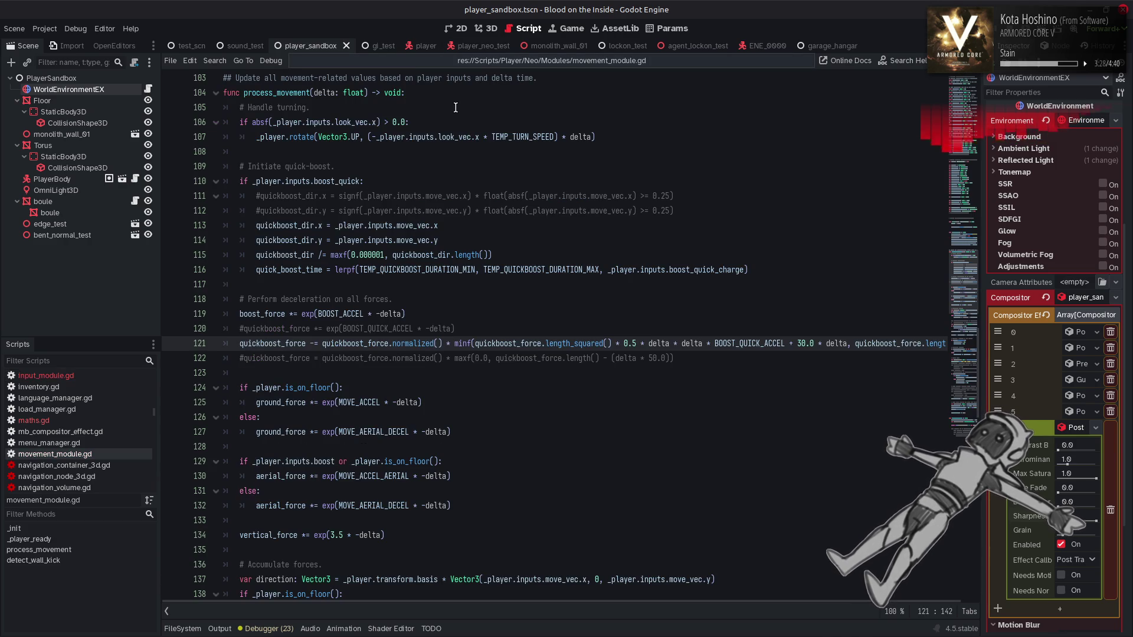
{"action": "scroll", "coordinate": [549, 291], "scroll_direction": "down", "scroll_amount": 4}
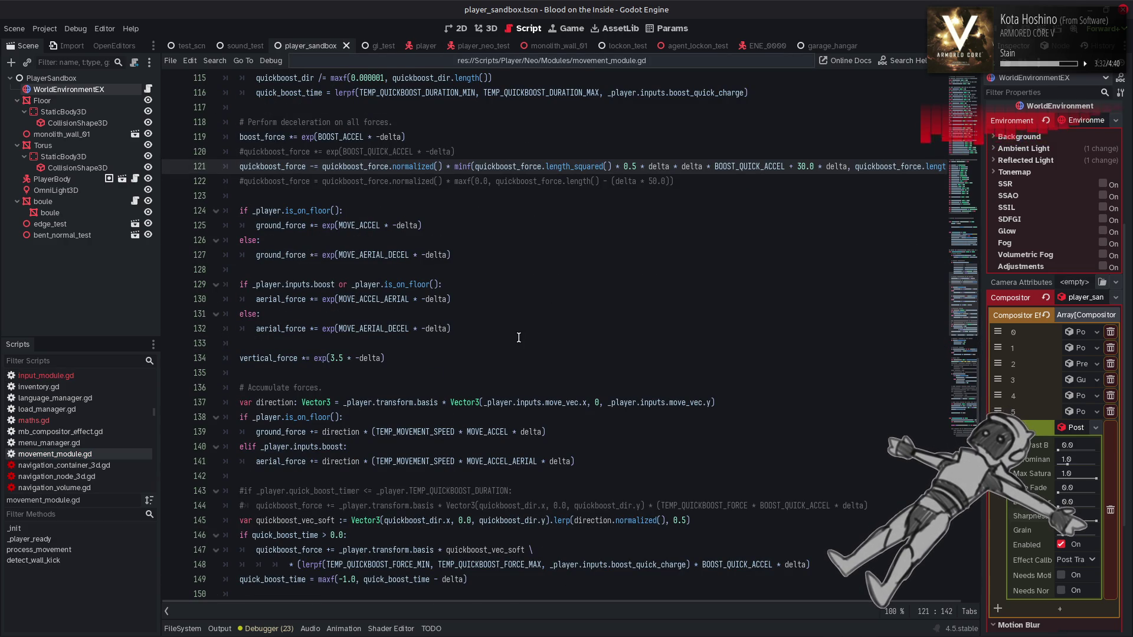
{"action": "scroll", "coordinate": [519, 338], "scroll_direction": "down", "scroll_amount": 2}
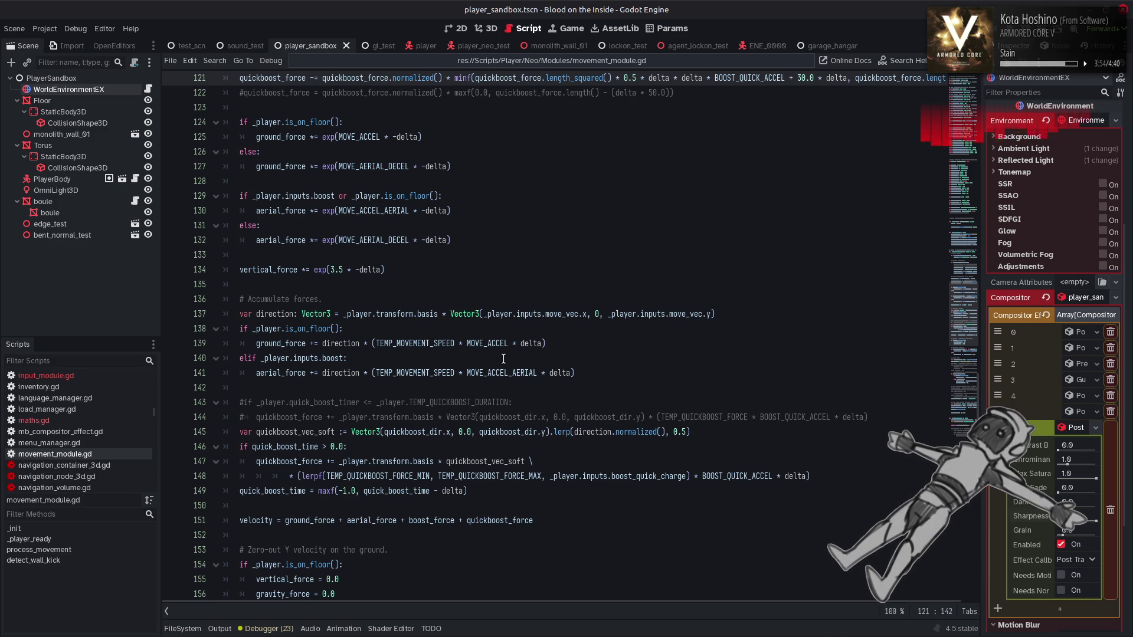
{"action": "left_click", "coordinate": [589, 434]}
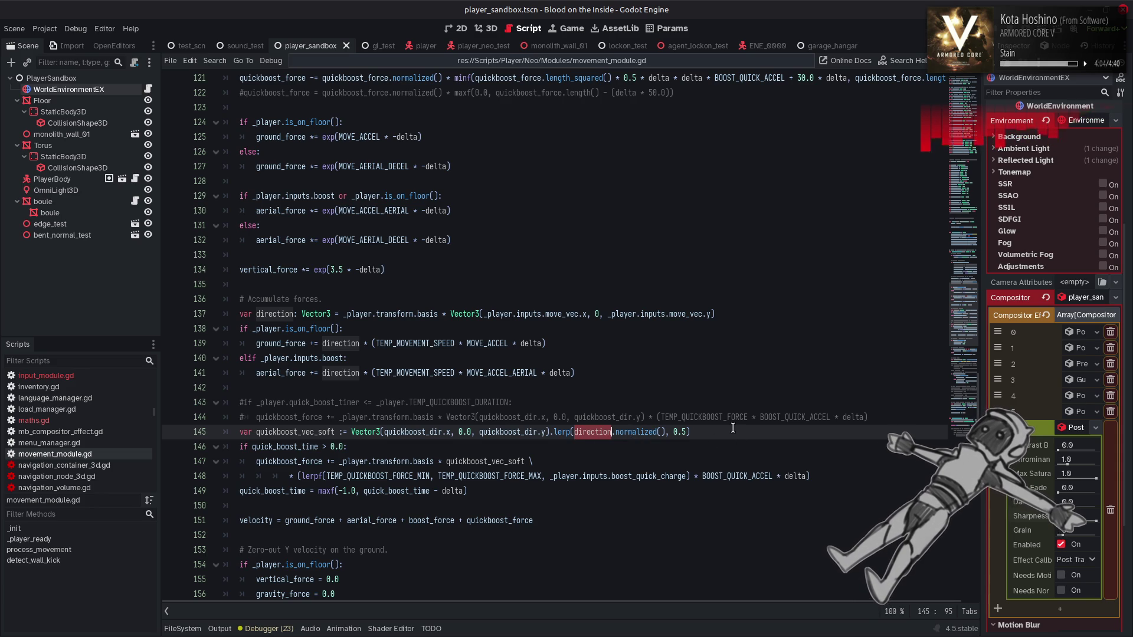
{"action": "left_click", "coordinate": [515, 431]}
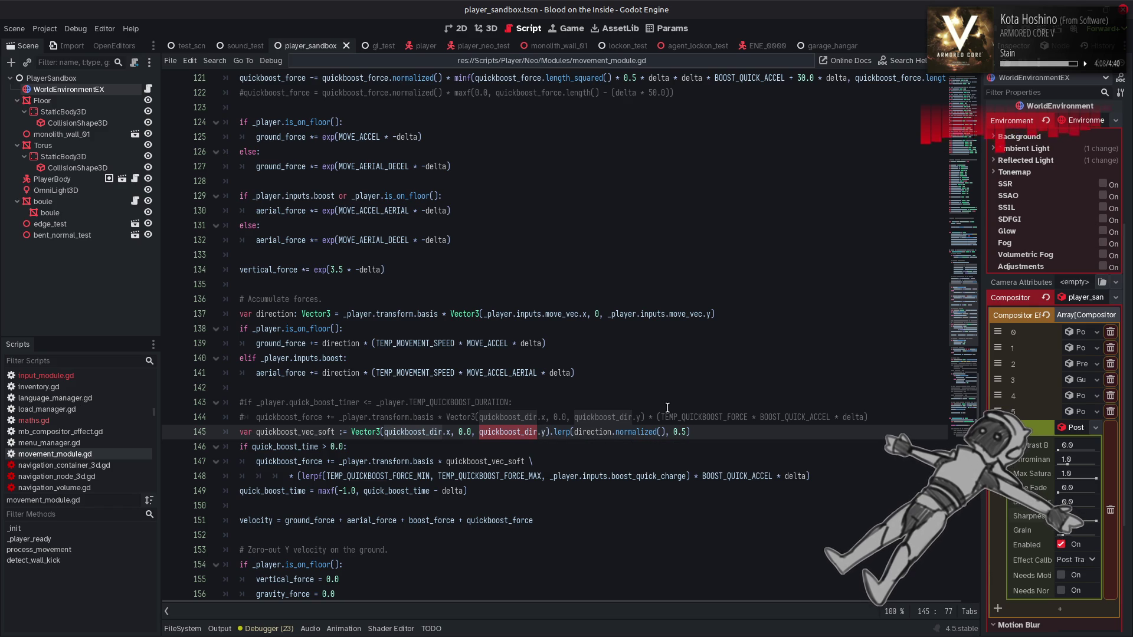
{"action": "key", "text": "Left"}
{"action": "key", "text": "Left"}
{"action": "key", "text": "Left"}
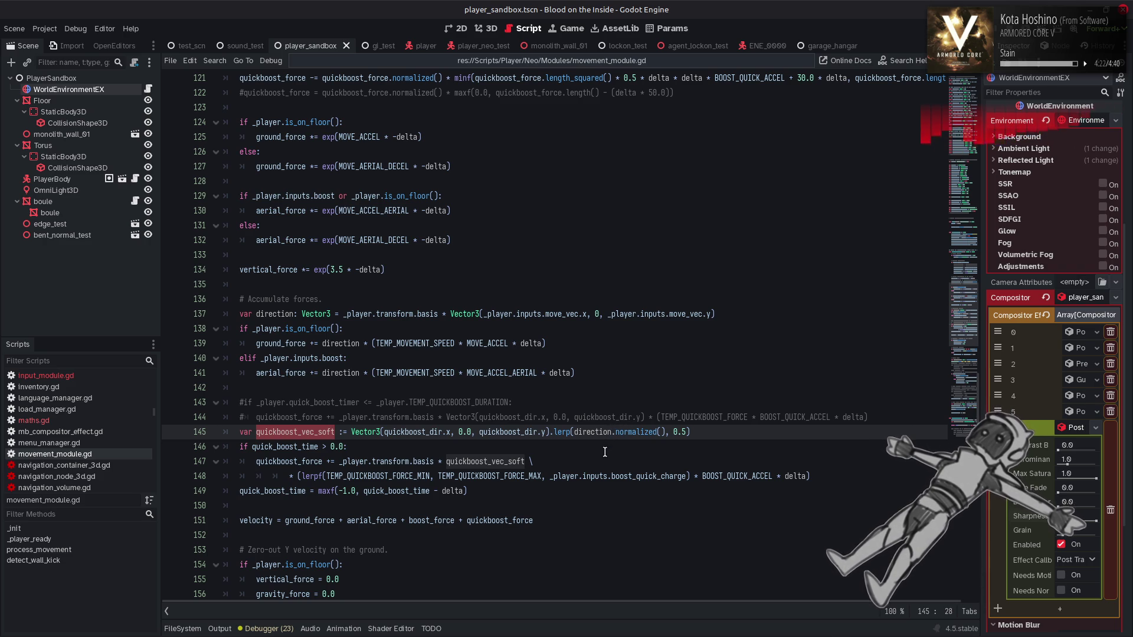
{"action": "mouse_move", "coordinate": [623, 431]}
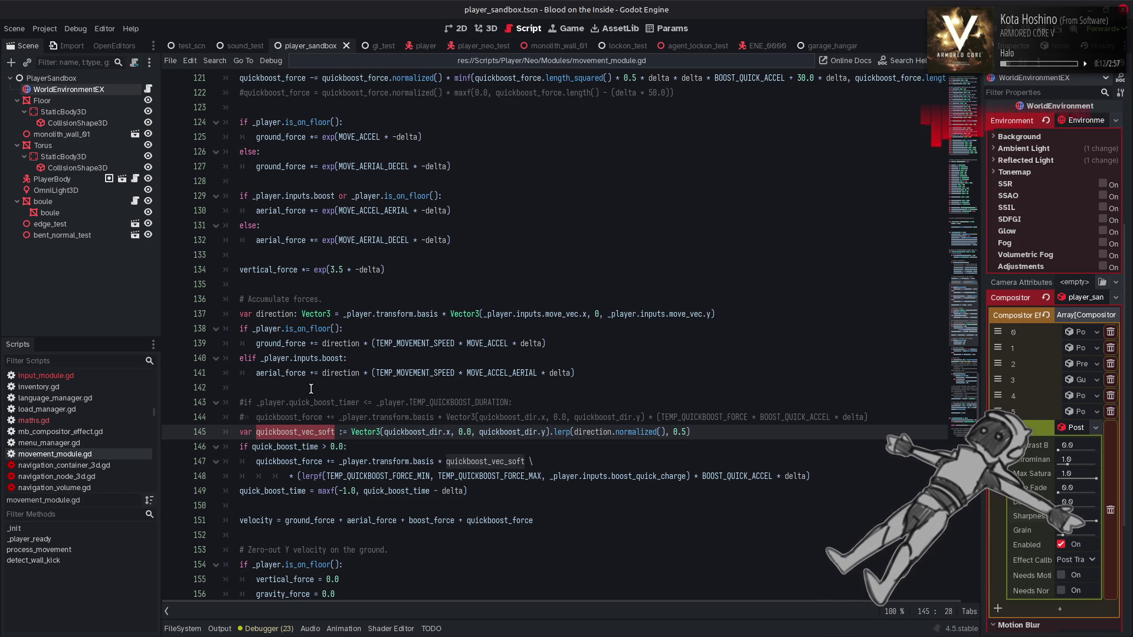
{"action": "left_click_drag", "start_coordinate": [293, 358], "coordinate": [342, 358]}
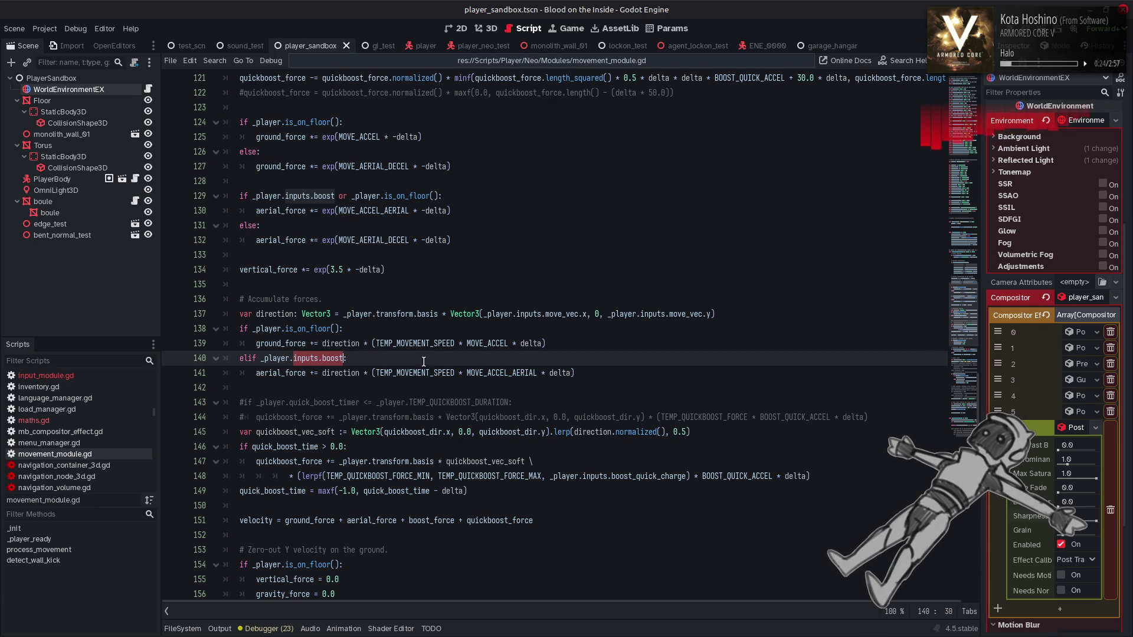
{"action": "left_click", "coordinate": [445, 364]}
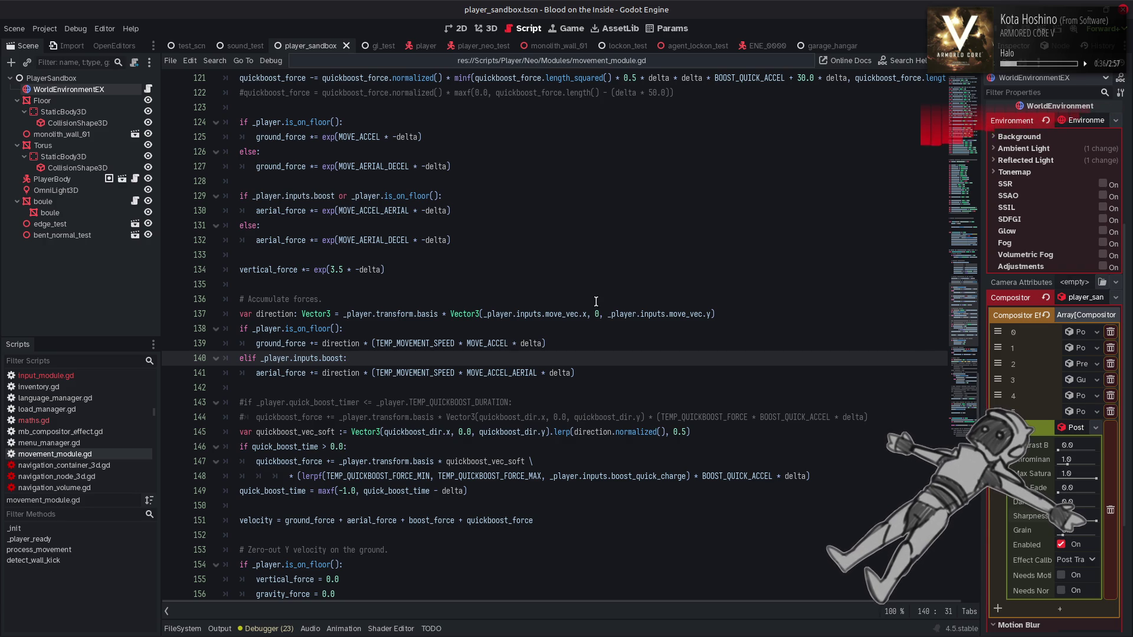
{"action": "scroll", "coordinate": [617, 288], "scroll_direction": "up", "scroll_amount": 4}
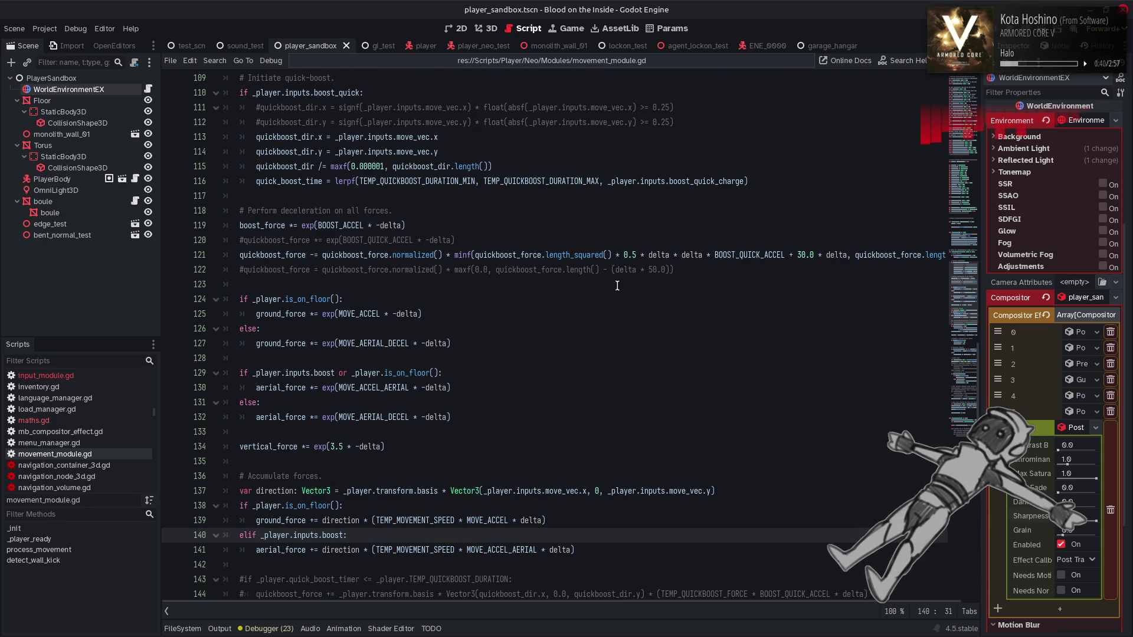
{"action": "key", "text": "shift+F3"}
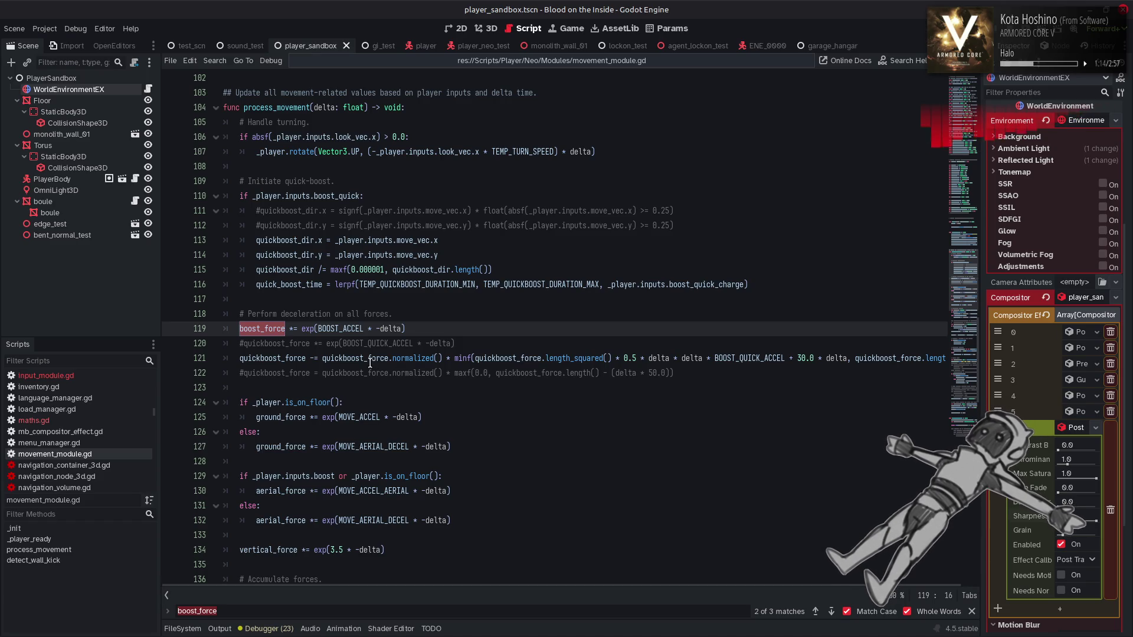
{"action": "key", "text": "Down"}
{"action": "key", "text": "Down"}
{"action": "key", "text": "ctrl+f"}
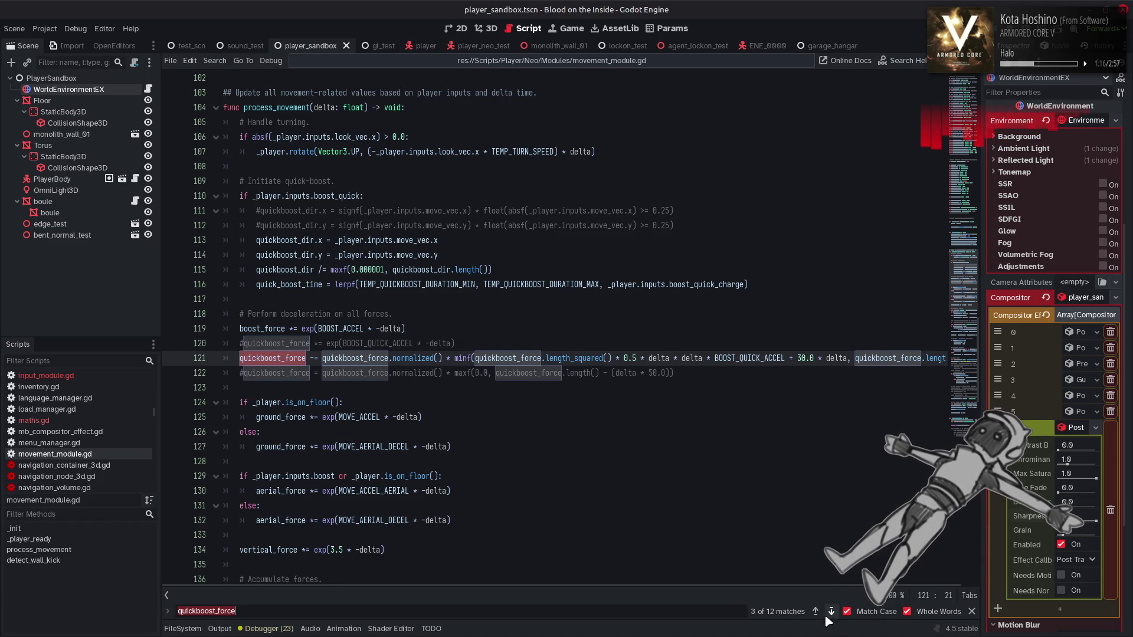
{"action": "left_click", "coordinate": [815, 612]}
{"action": "left_click", "coordinate": [815, 611]}
{"action": "left_click", "coordinate": [815, 612]}
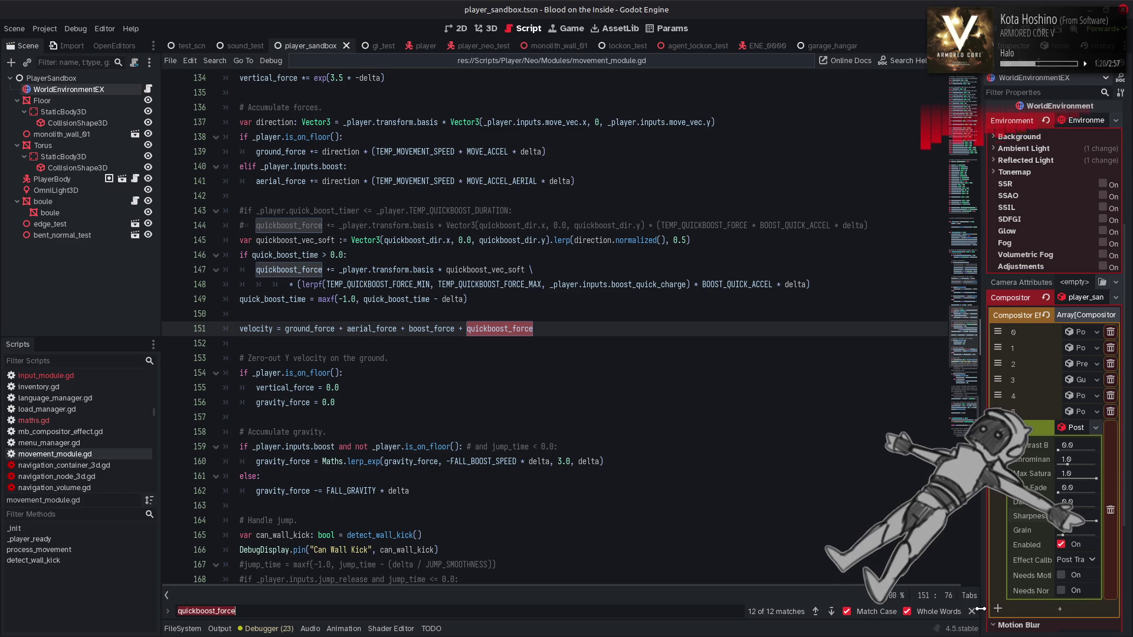
{"action": "key", "text": "Escape"}
{"action": "scroll", "coordinate": [636, 415], "scroll_direction": "up", "scroll_amount": 3}
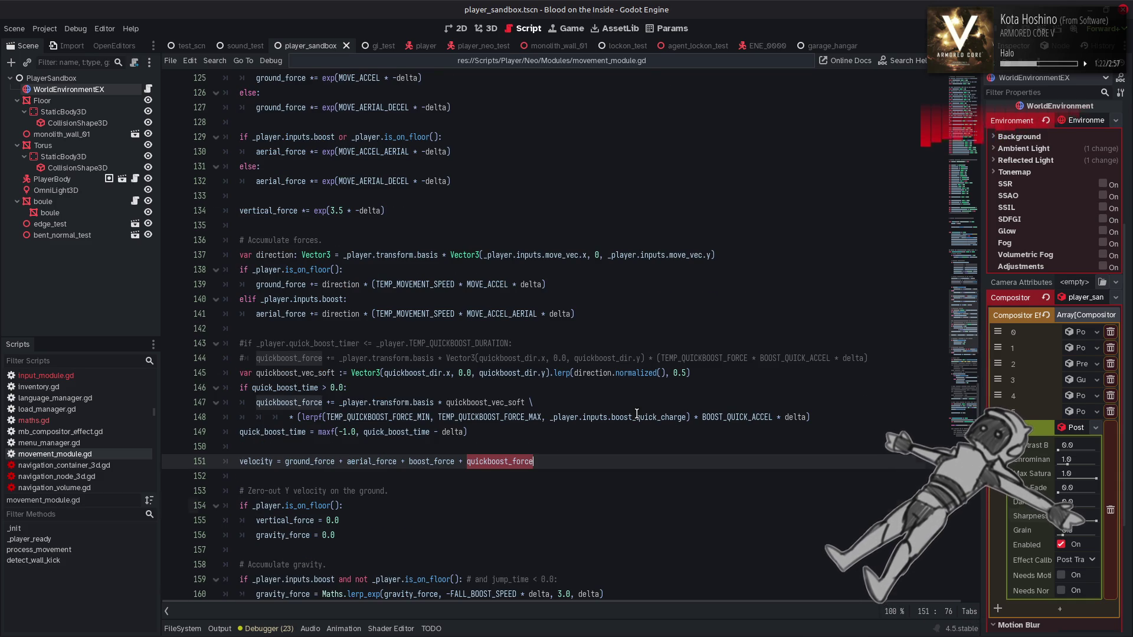
{"action": "scroll", "coordinate": [617, 396], "scroll_direction": "up", "scroll_amount": 5}
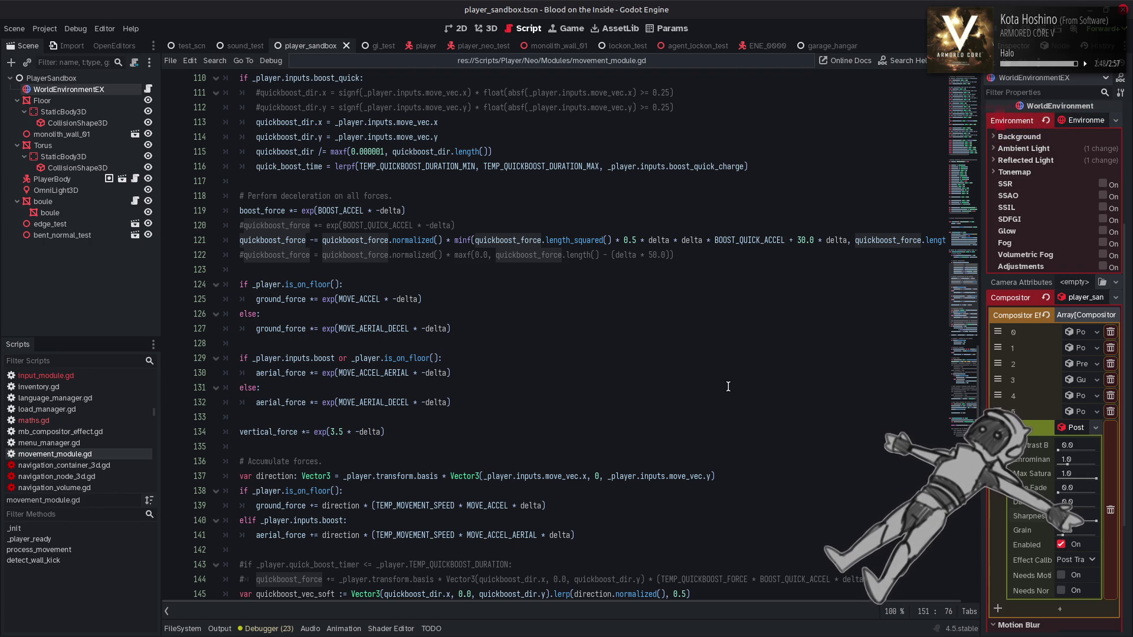
{"action": "scroll", "coordinate": [728, 387], "scroll_direction": "up", "scroll_amount": 4}
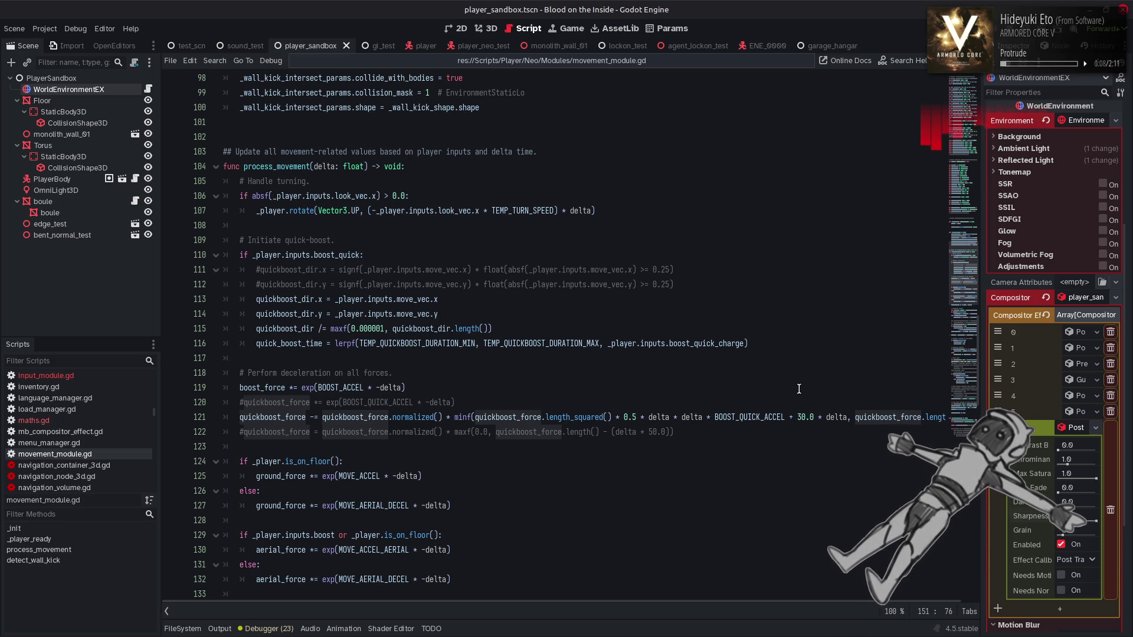
{"action": "key", "text": "XF86AudioRaiseVolume"}
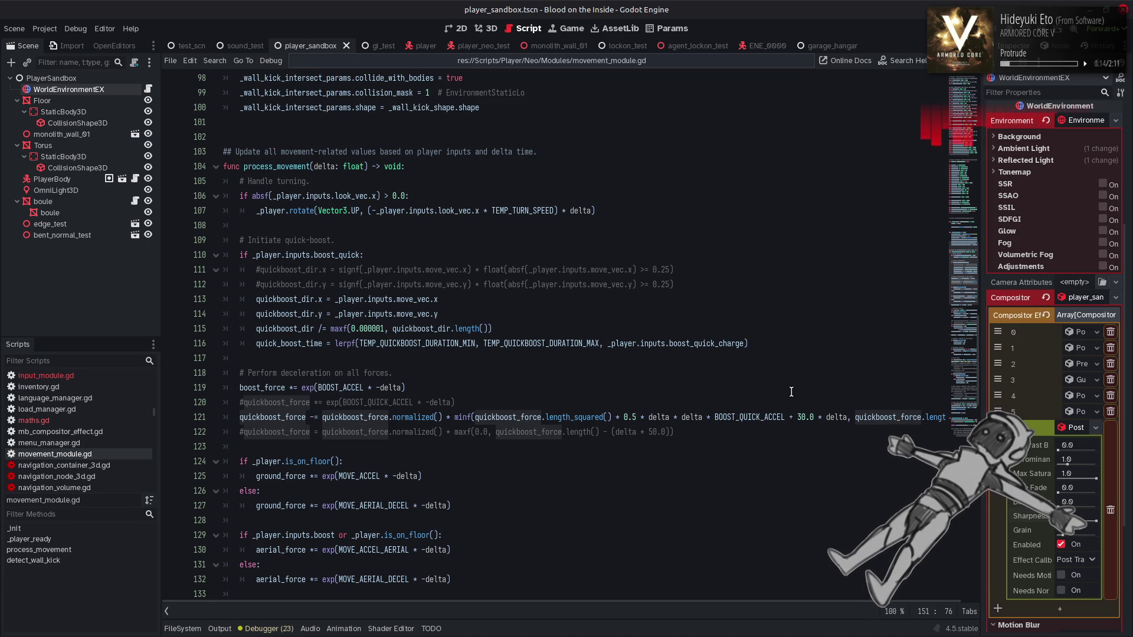
{"action": "left_click", "coordinate": [789, 388]}
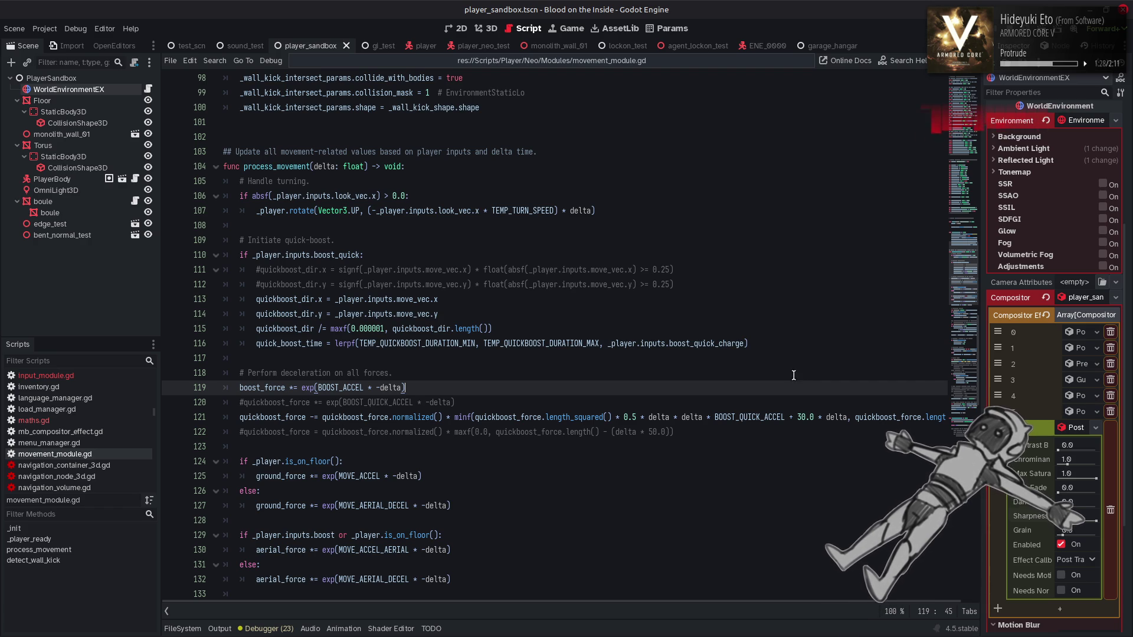
{"action": "left_click", "coordinate": [801, 417]}
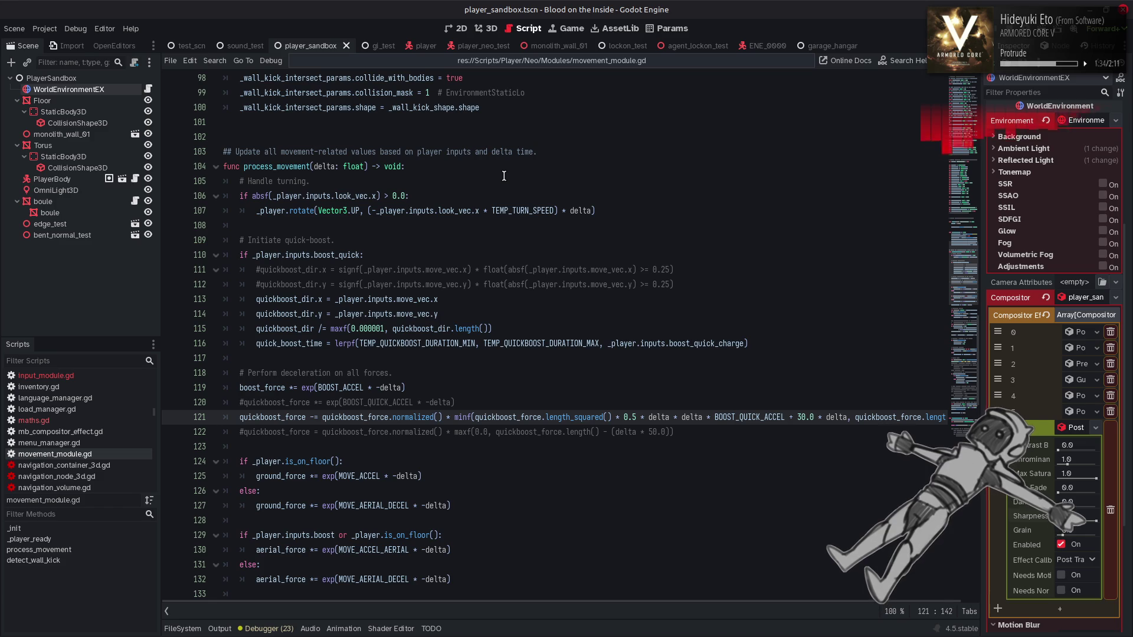
{"action": "left_click", "coordinate": [546, 61]}
Add 'var boost_toggle: bool = false' below the boost variable in input_module.gd and save.
{"action": "left_click", "coordinate": [471, 74]}
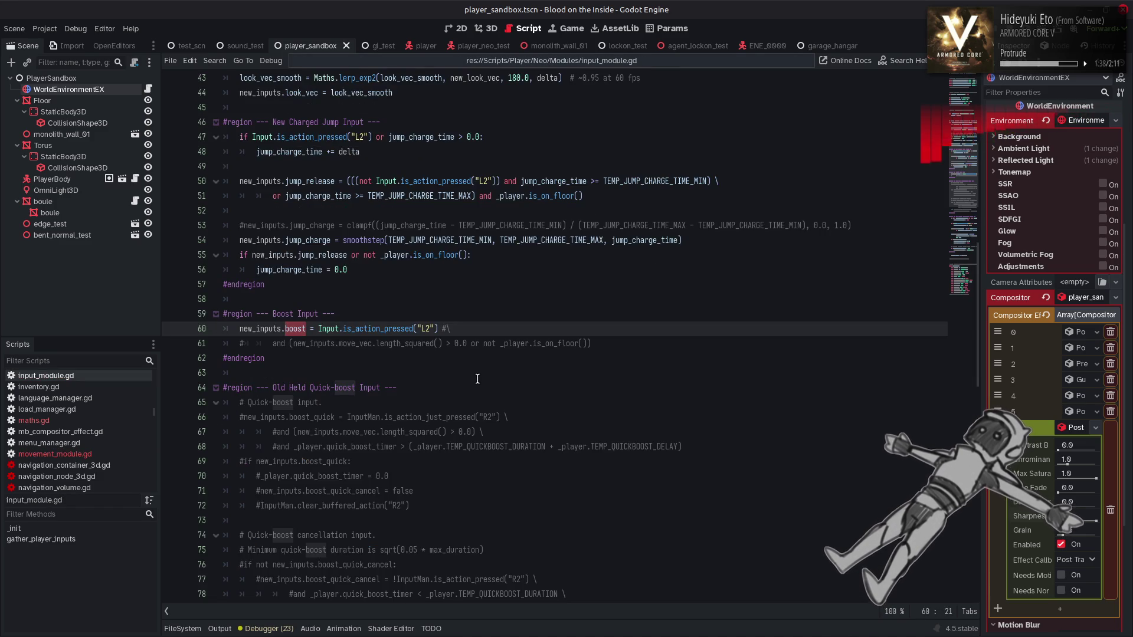
{"action": "scroll", "coordinate": [479, 277], "scroll_direction": "down", "scroll_amount": 14}
{"action": "scroll", "coordinate": [376, 442], "scroll_direction": "down", "scroll_amount": 3}
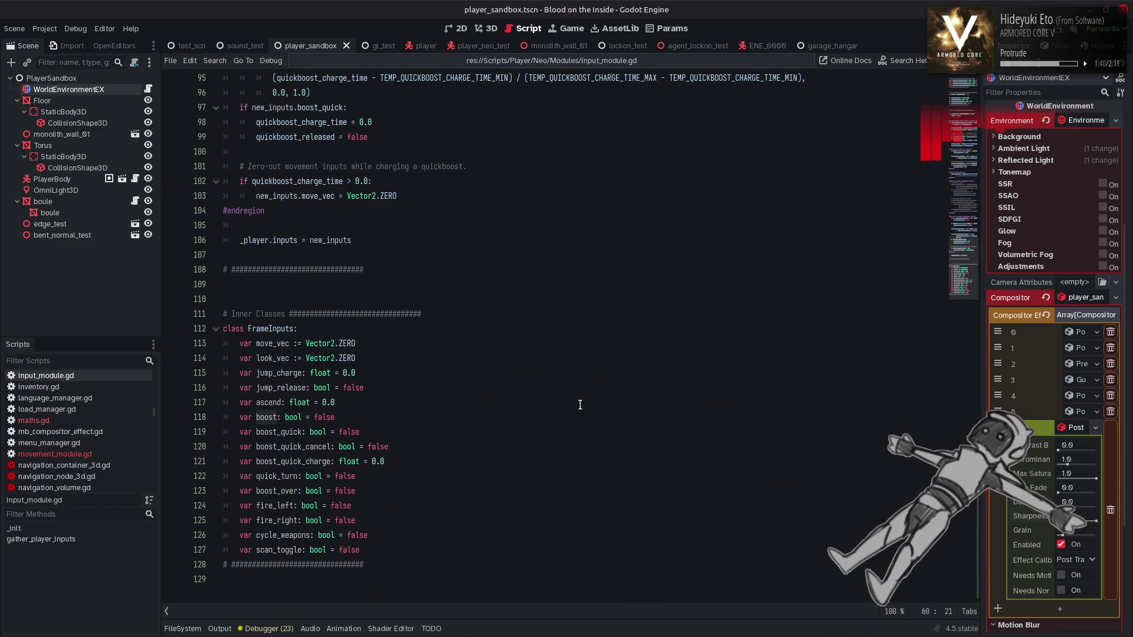
{"action": "left_click", "coordinate": [363, 413]}
{"action": "key", "text": "Return"}
{"action": "type", "text": "var boost_toggl"}
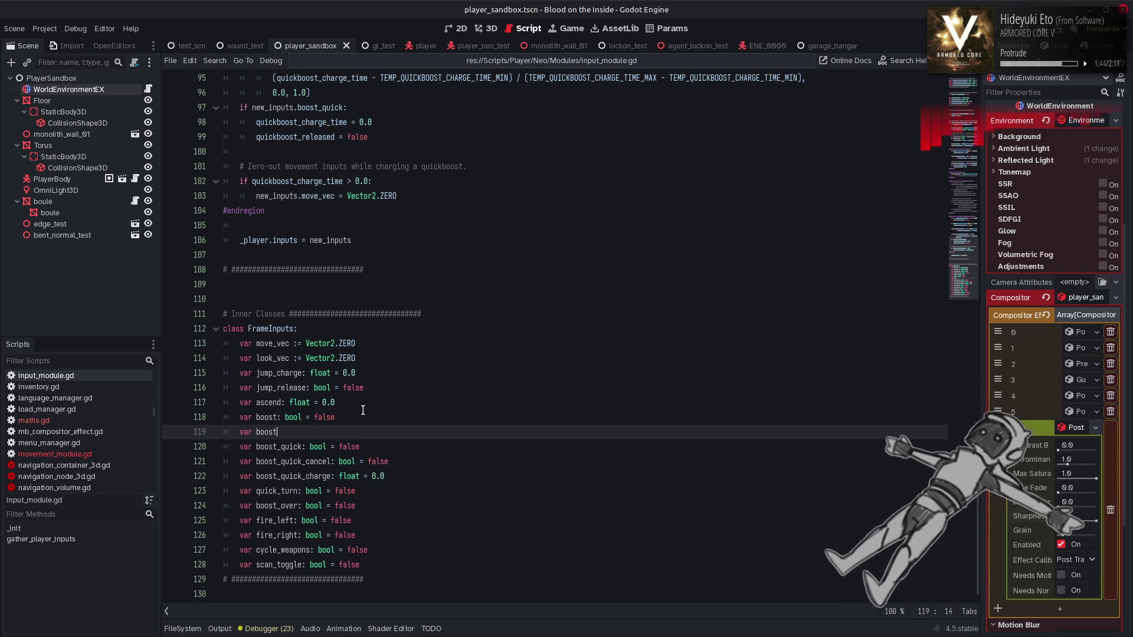
{"action": "type", "text": "e"}
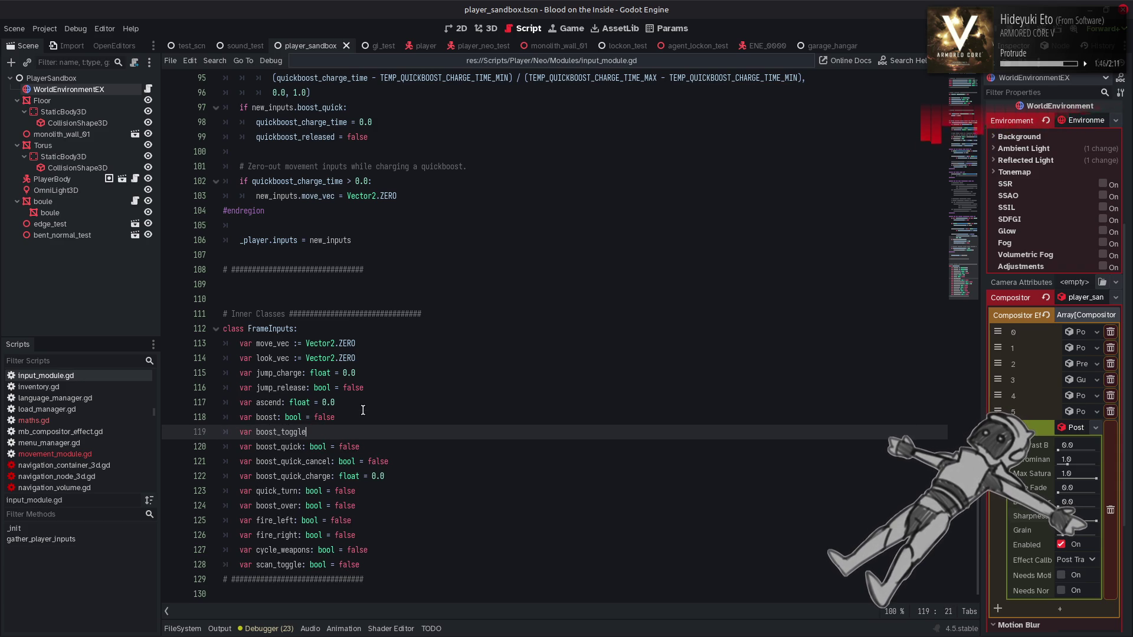
{"action": "type", "text": ": bool = false"}
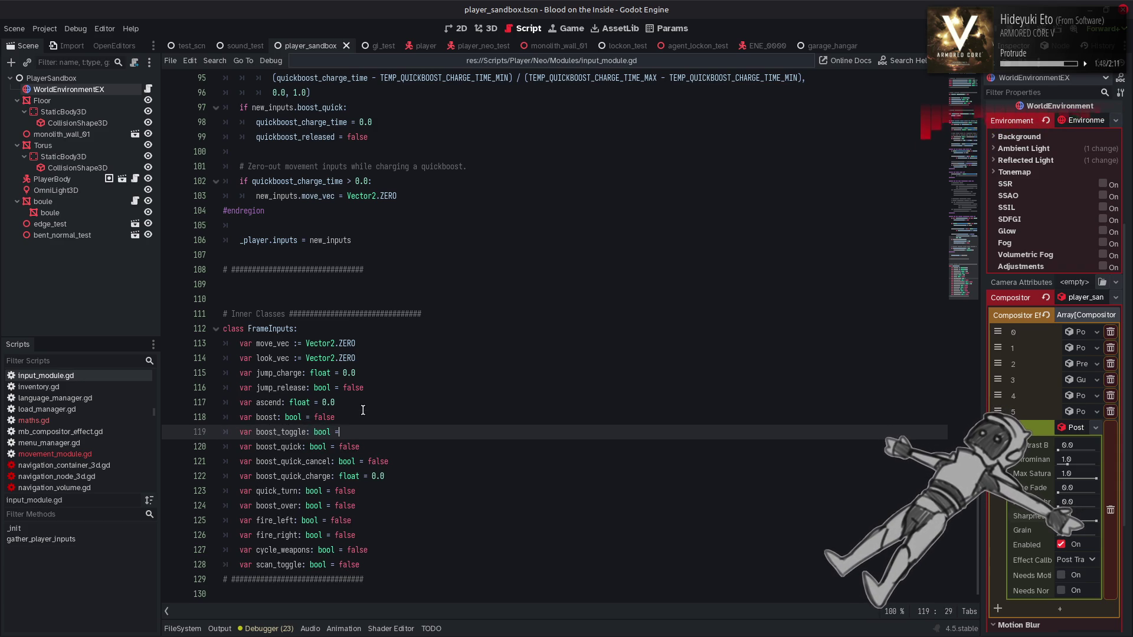
{"action": "key", "text": "Escape"}
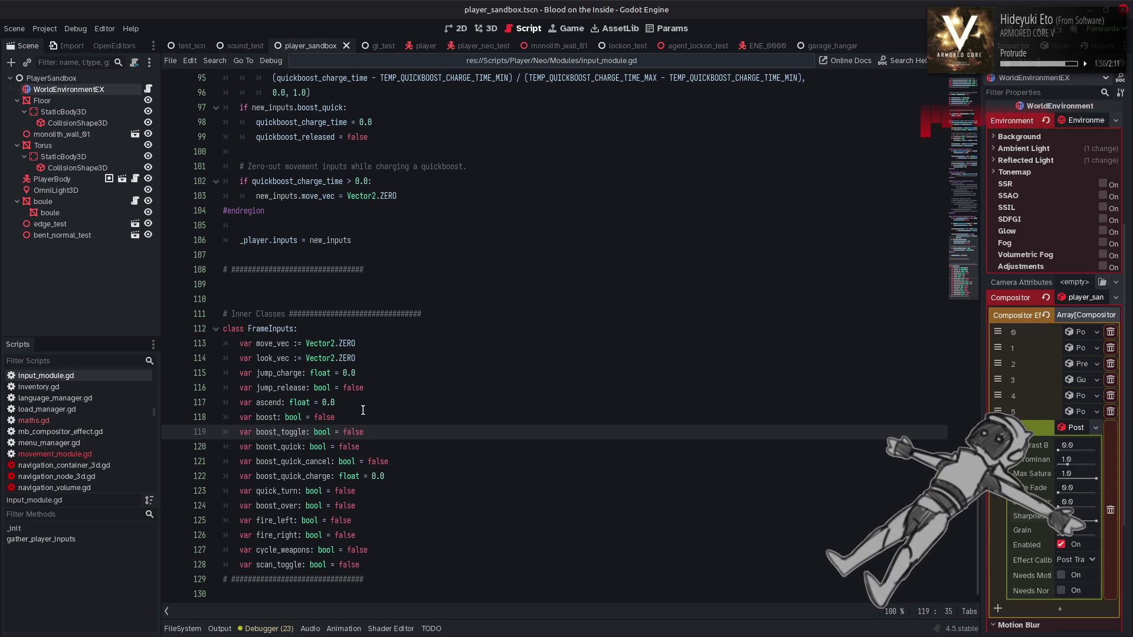
{"action": "key", "text": "ctrl+s"}
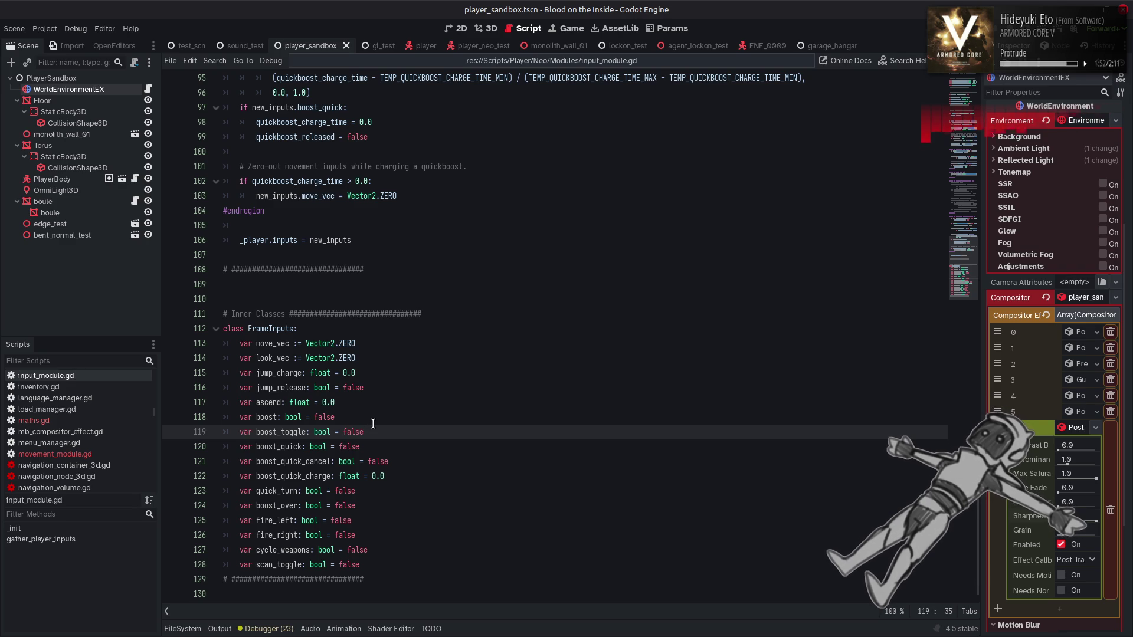
Select boost_toggle on line 119, scroll to the top, and open the Project menu.
{"action": "left_click", "coordinate": [292, 436]}
{"action": "double_click", "coordinate": [291, 435]}
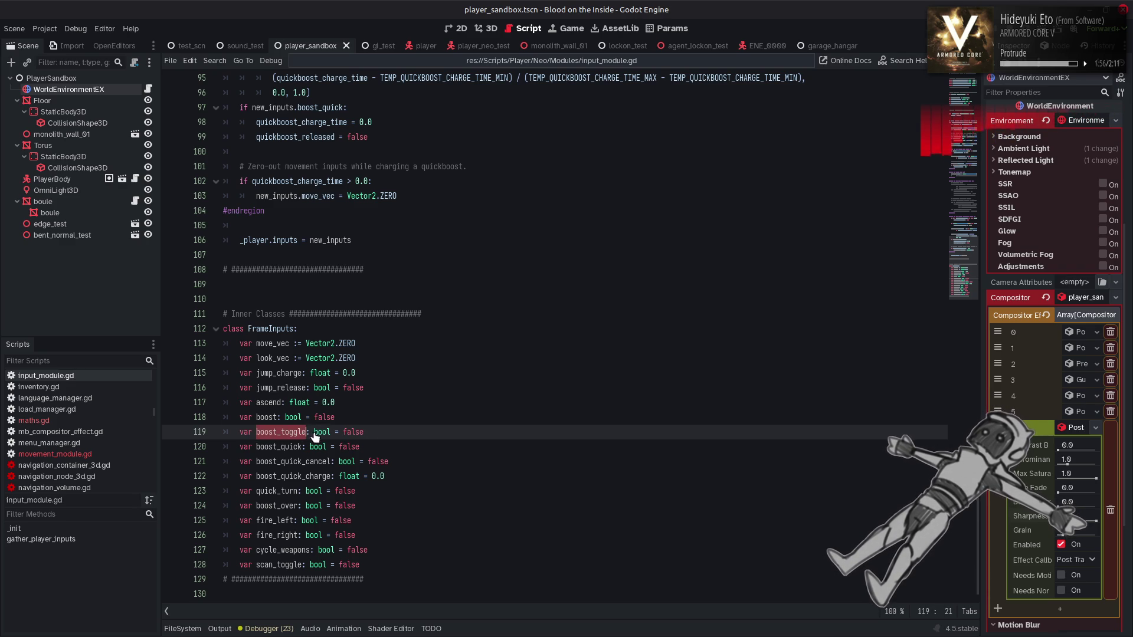
{"action": "scroll", "coordinate": [378, 404], "scroll_direction": "up", "scroll_amount": 9}
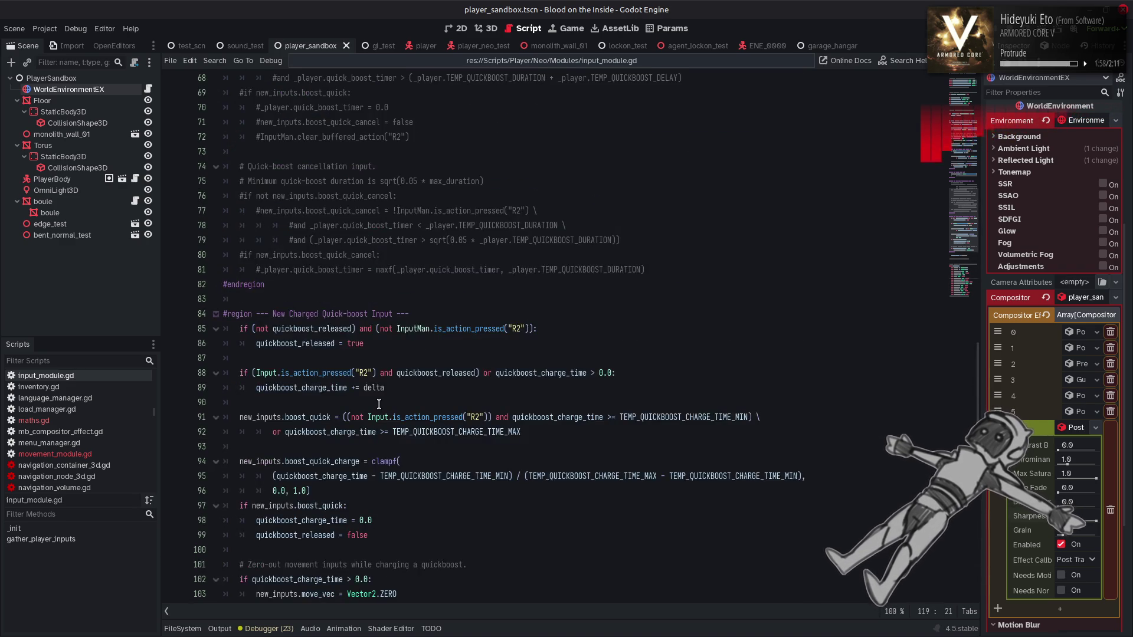
{"action": "scroll", "coordinate": [379, 404], "scroll_direction": "up", "scroll_amount": 4}
{"action": "scroll", "coordinate": [387, 401], "scroll_direction": "up", "scroll_amount": 4}
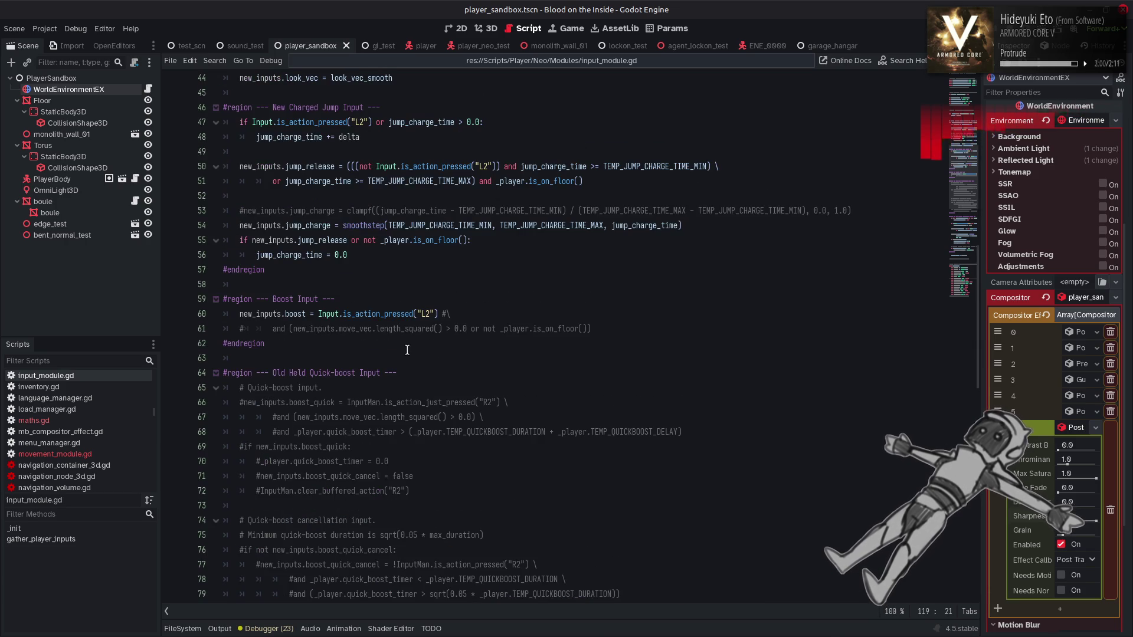
{"action": "left_click", "coordinate": [44, 28]}
{"action": "left_click", "coordinate": [62, 42]}
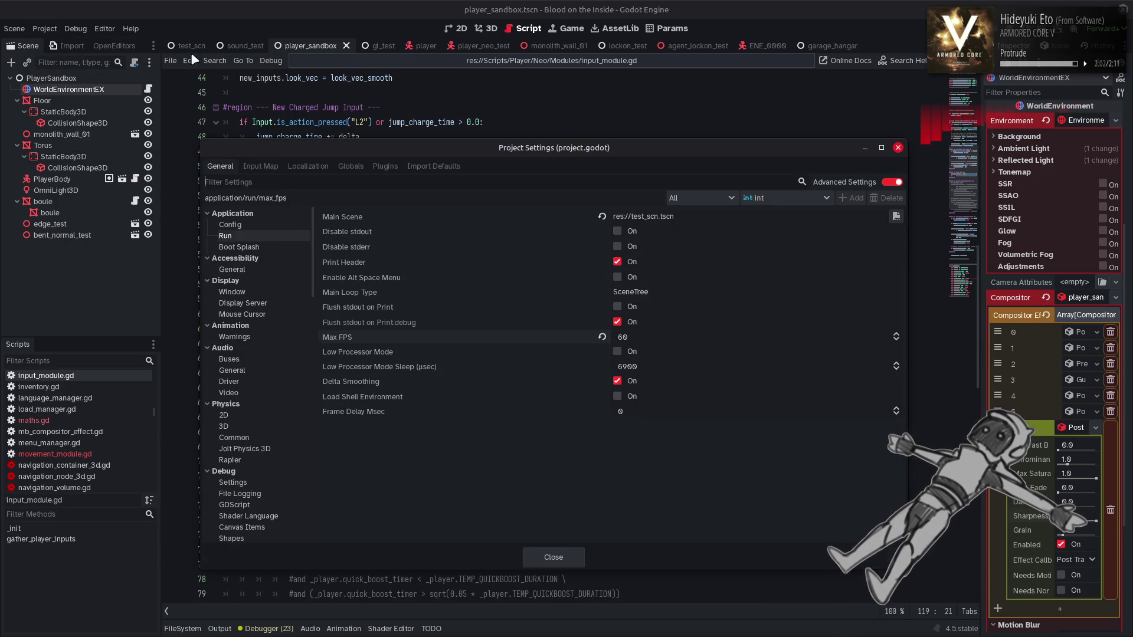
{"action": "left_click", "coordinate": [262, 167]}
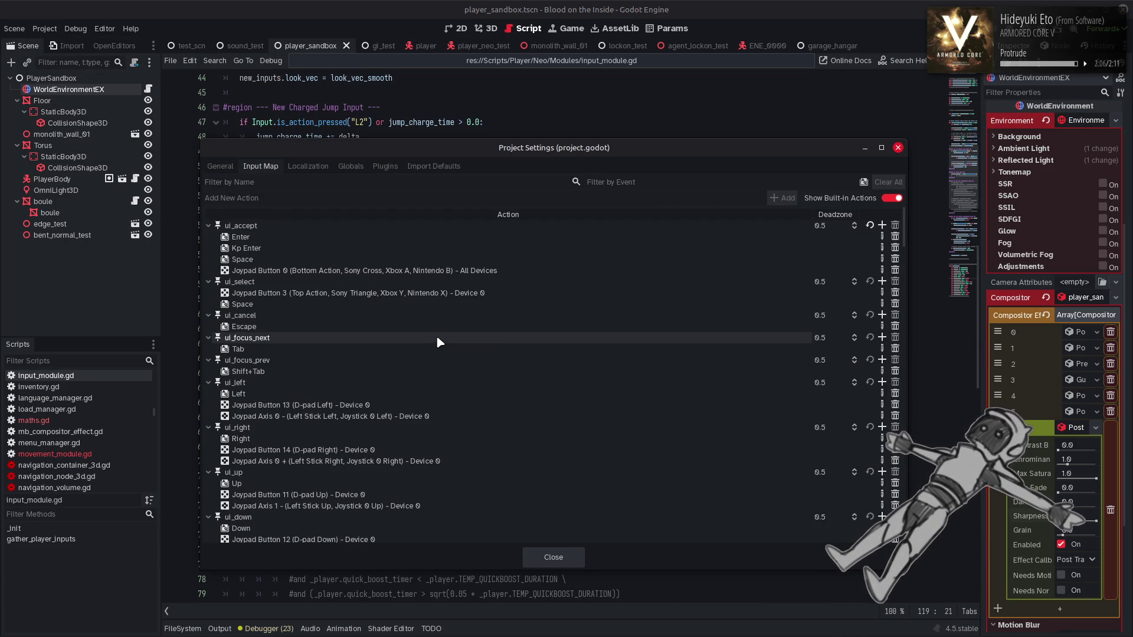
{"action": "scroll", "coordinate": [437, 342], "scroll_direction": "down", "scroll_amount": 2}
{"action": "left_click", "coordinate": [895, 198]}
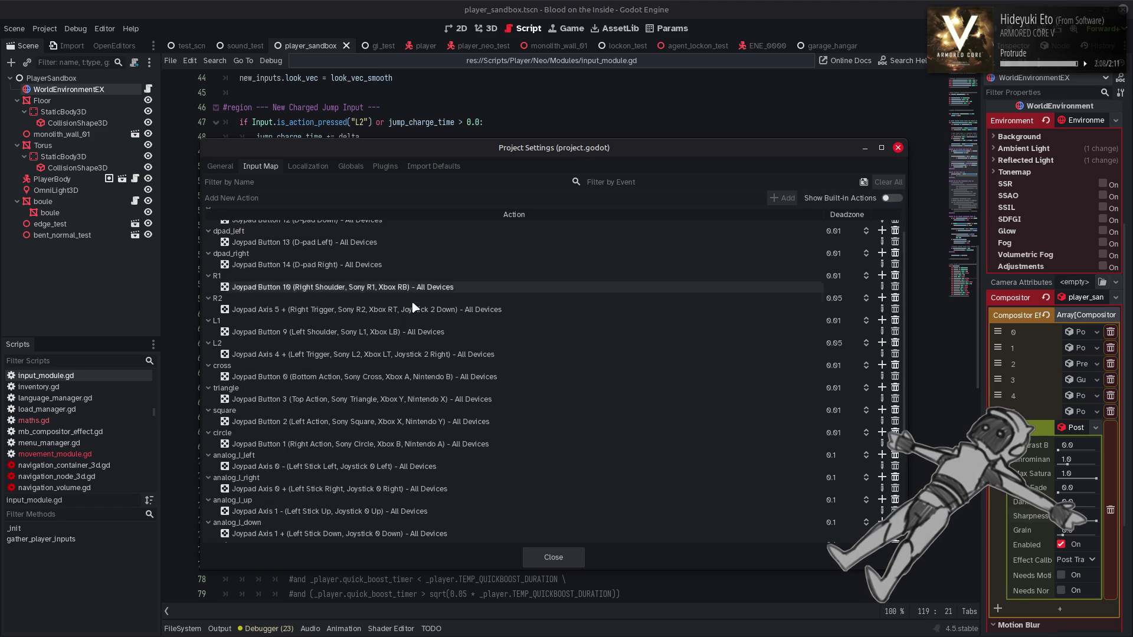
{"action": "scroll", "coordinate": [411, 308], "scroll_direction": "up", "scroll_amount": 2}
{"action": "scroll", "coordinate": [410, 302], "scroll_direction": "down", "scroll_amount": 5}
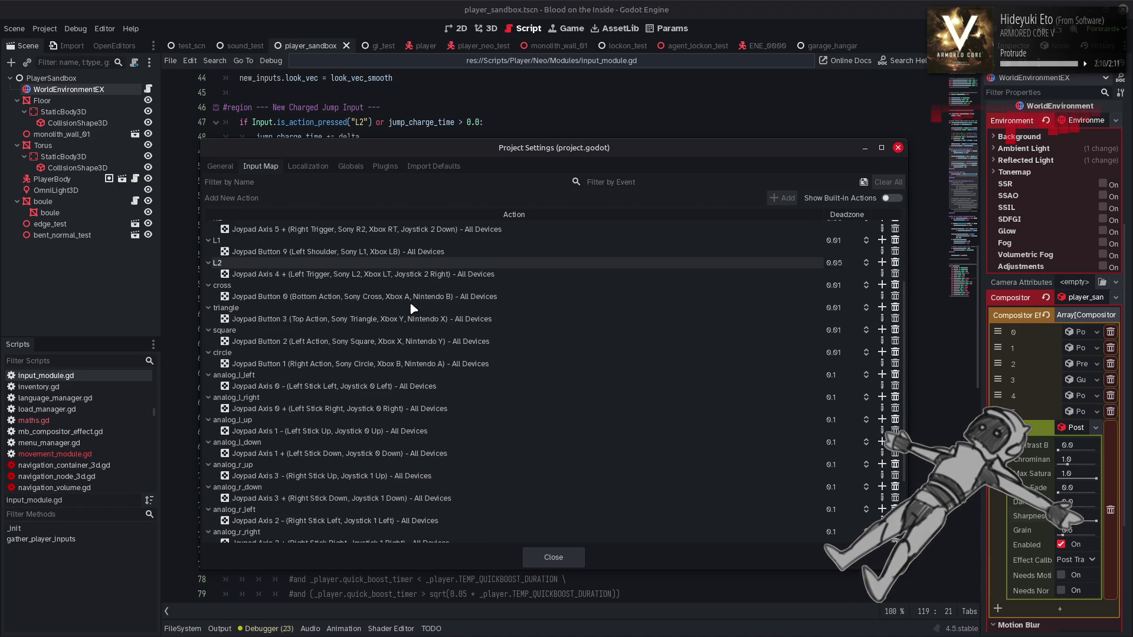
{"action": "left_click", "coordinate": [553, 557]}
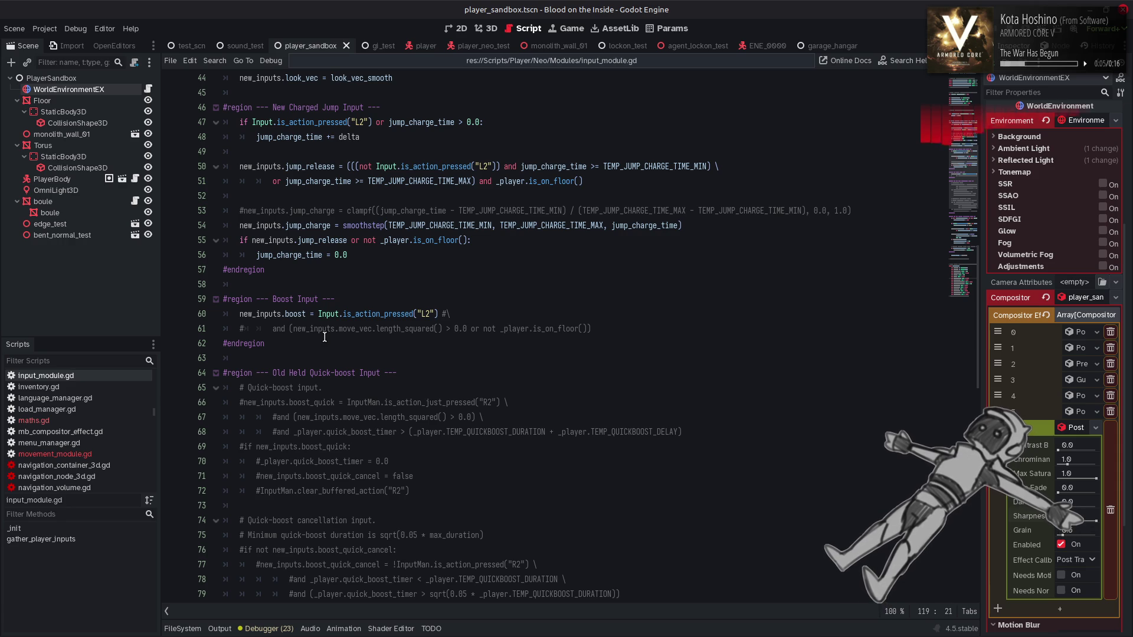
Start a new line 63 in the Boost Input region with new_inputs.boost_toggle via autocomplete.
{"action": "left_click", "coordinate": [347, 302]}
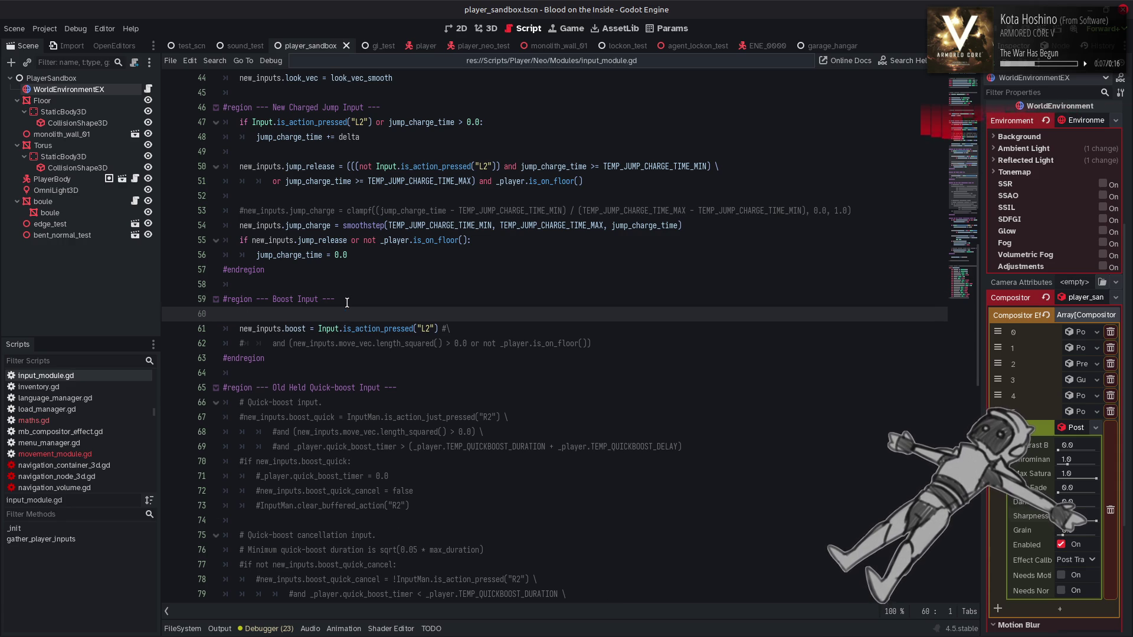
{"action": "left_click", "coordinate": [631, 326]}
{"action": "key", "text": "Return"}
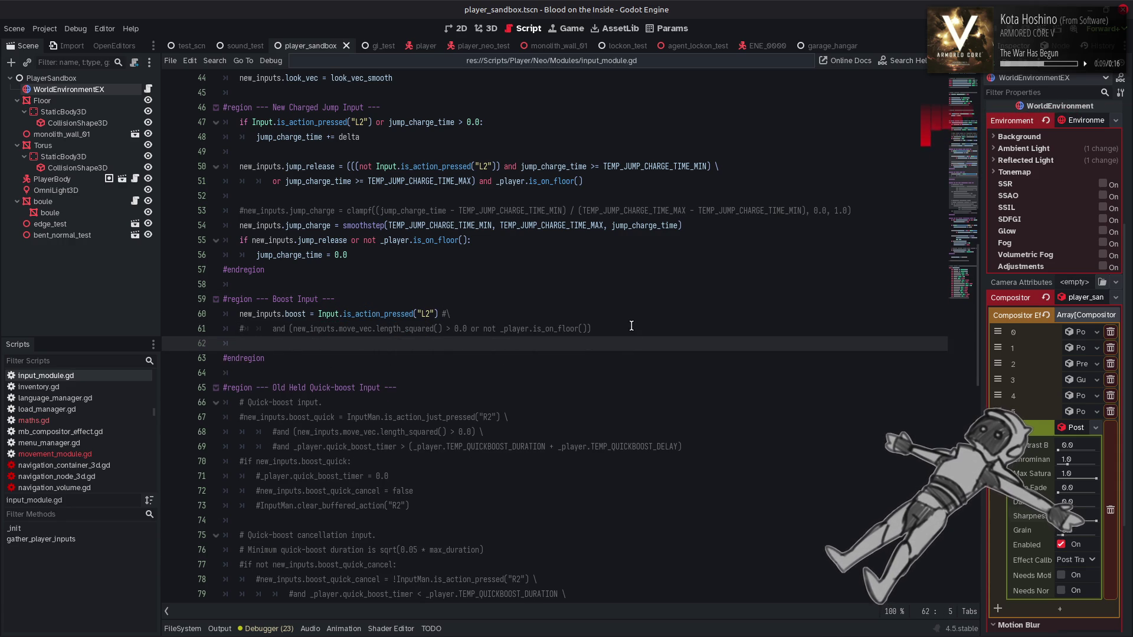
{"action": "key", "text": "Return"}
{"action": "type", "text": "ew"}
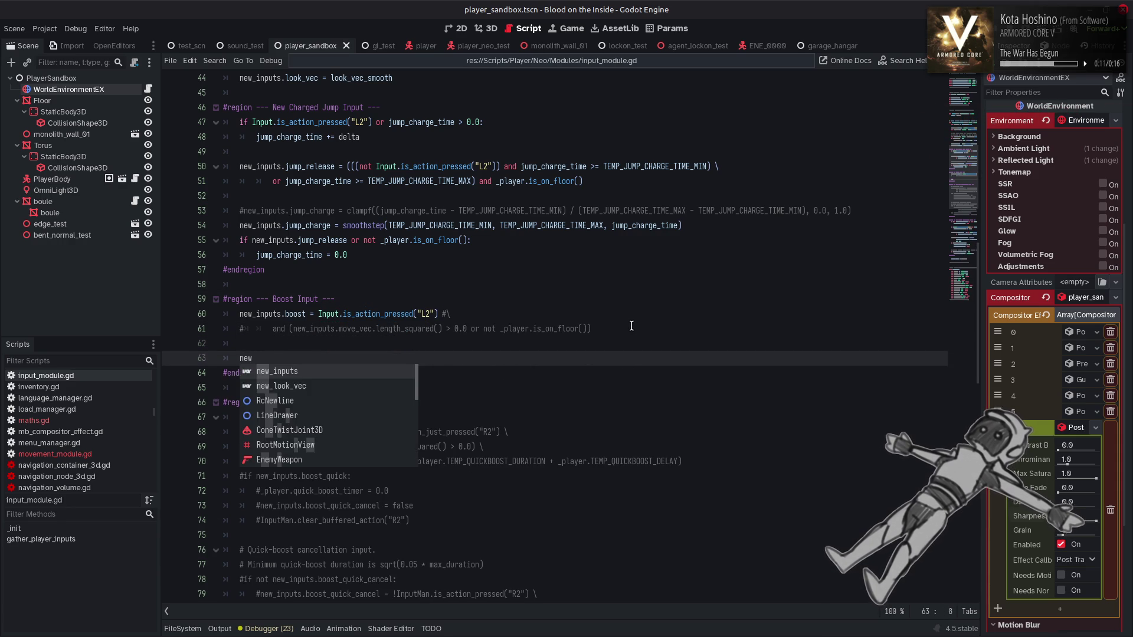
{"action": "key", "text": "Return"}
{"action": "type", "text": ".b"}
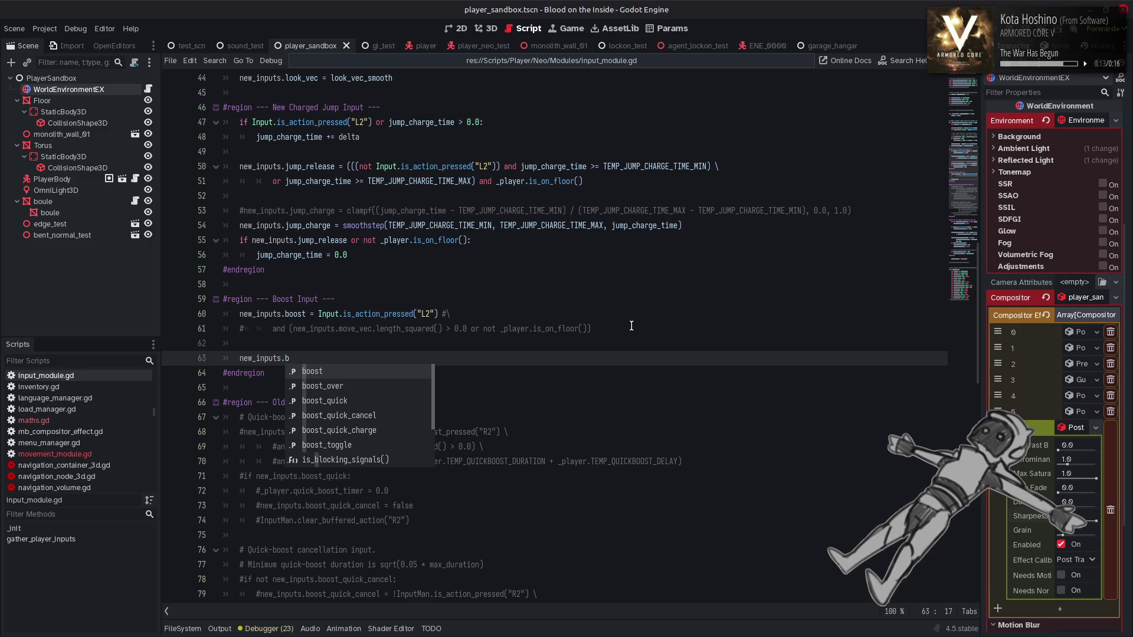
{"action": "key", "text": "Down"}
{"action": "key", "text": "Down"}
{"action": "key", "text": "Down"}
{"action": "key", "text": "Return"}
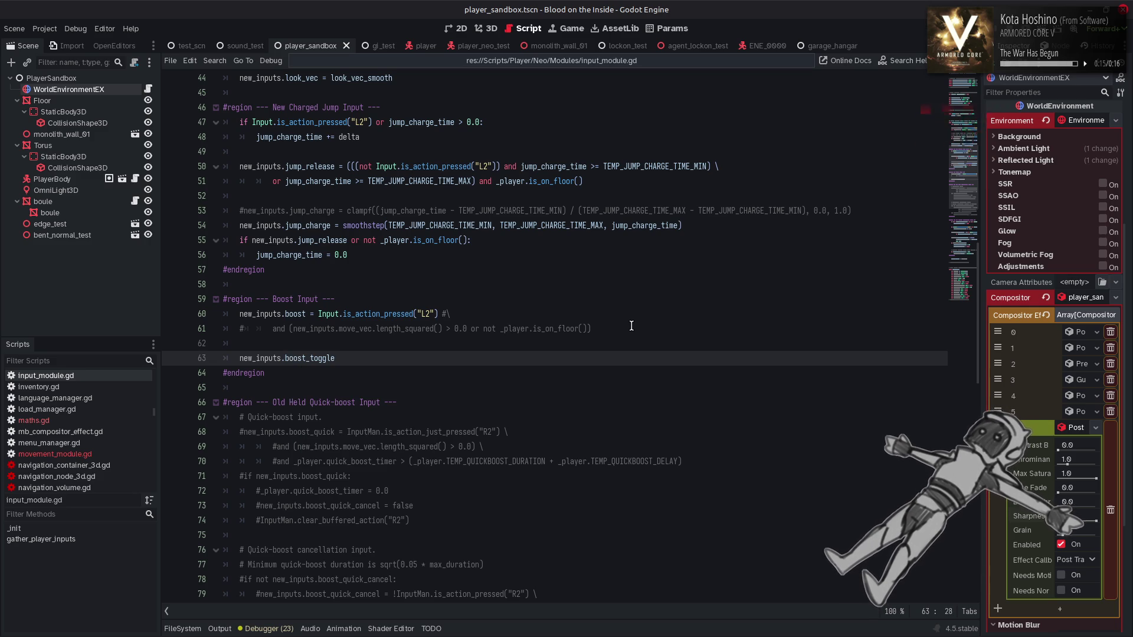
Complete the line as '= Input.is_action_just_pressed(&"cross")'.
{"action": "type", "text": " = "}
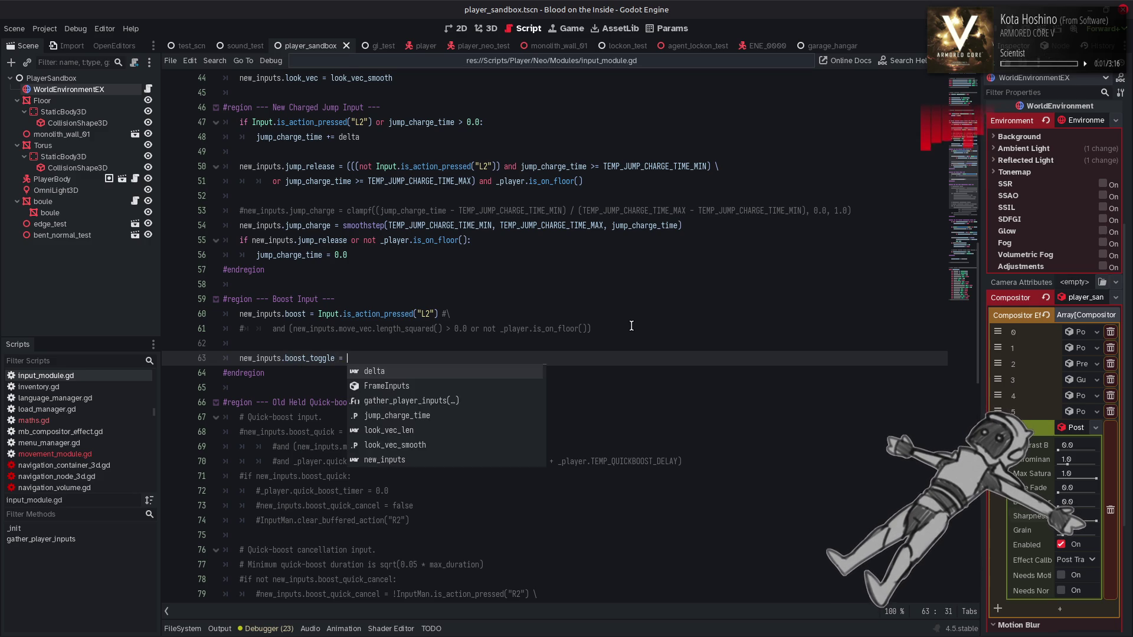
{"action": "type", "text": "Inpu"}
{"action": "type", "text": "t.is"}
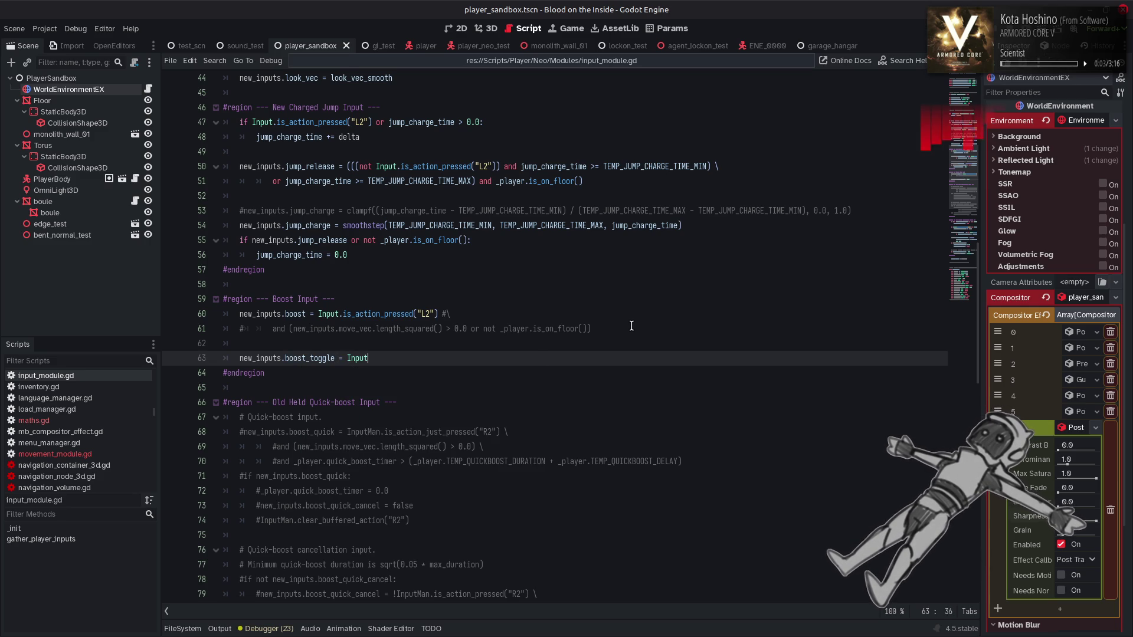
{"action": "key", "text": "Return"}
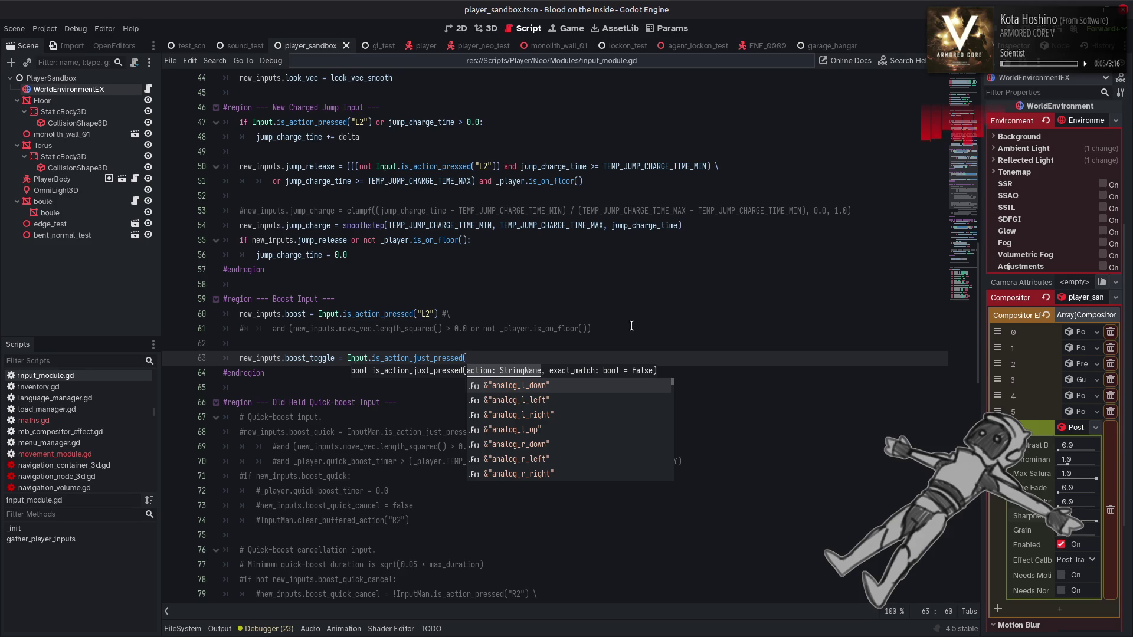
{"action": "key", "text": "Down"}
{"action": "key", "text": "Down"}
{"action": "key", "text": "Down"}
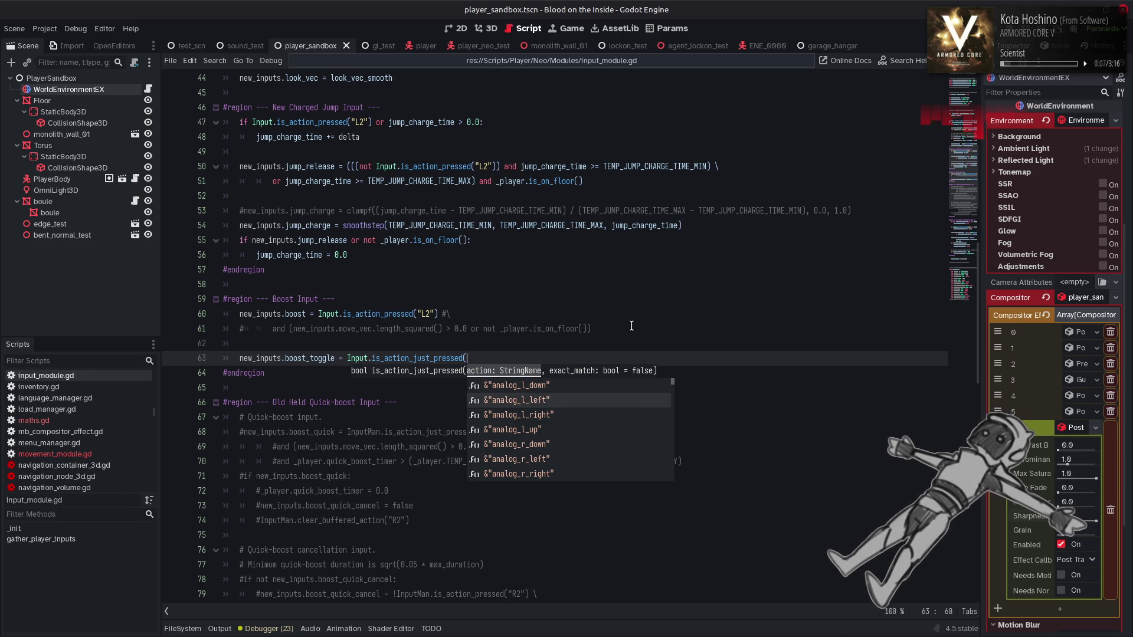
{"action": "key", "text": "Up"}
{"action": "key", "text": "Up"}
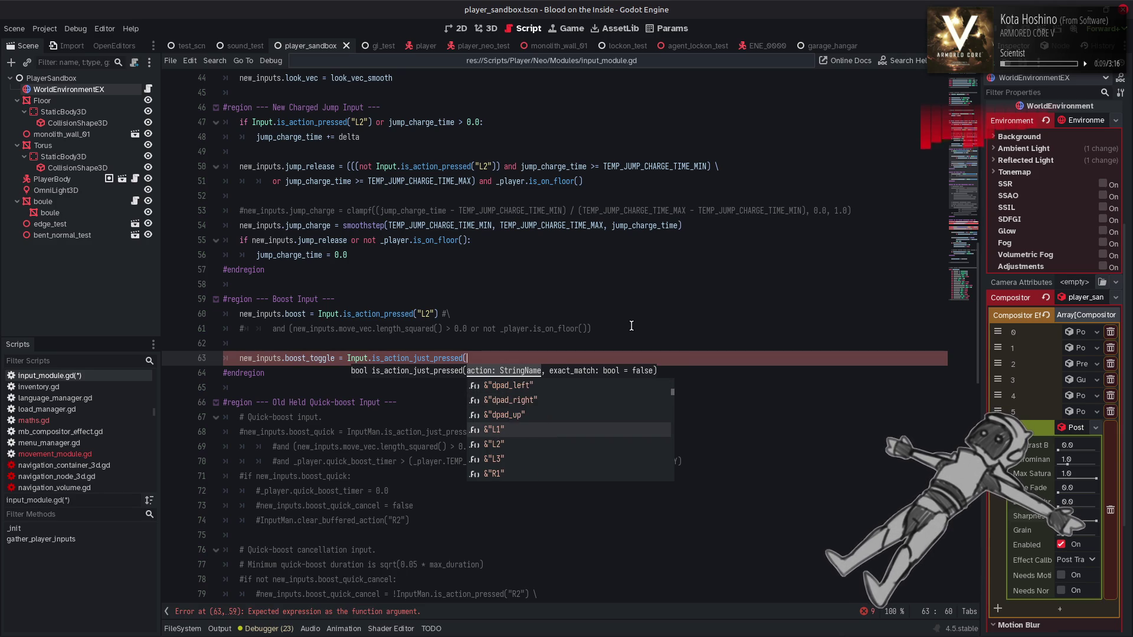
{"action": "key", "text": "Up"}
{"action": "key", "text": "Up"}
{"action": "key", "text": "Return"}
{"action": "type", "text": ")"}
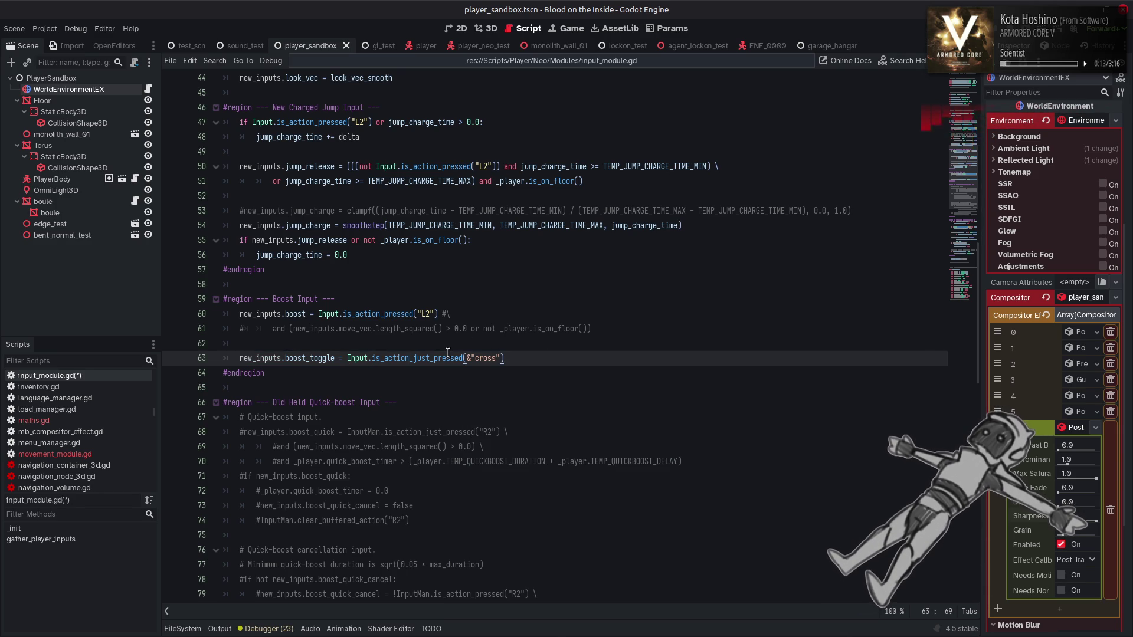
{"action": "mouse_move", "coordinate": [448, 353]}
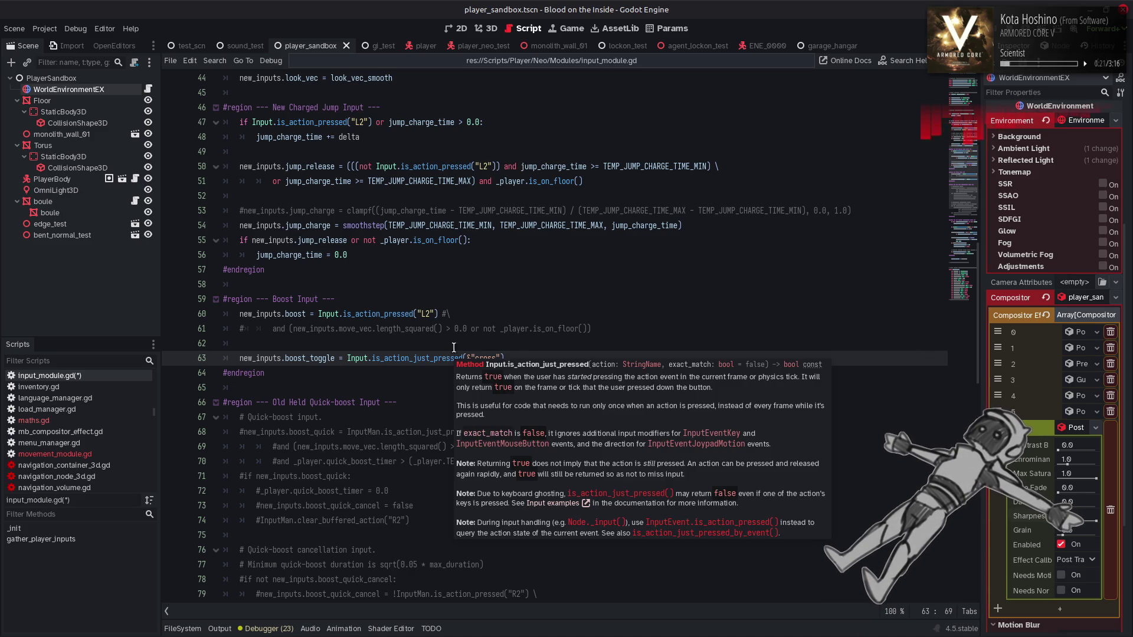
Select is_action_pressed in the existing boost check on line 60.
{"action": "left_click", "coordinate": [390, 318]}
{"action": "double_click", "coordinate": [390, 318]}
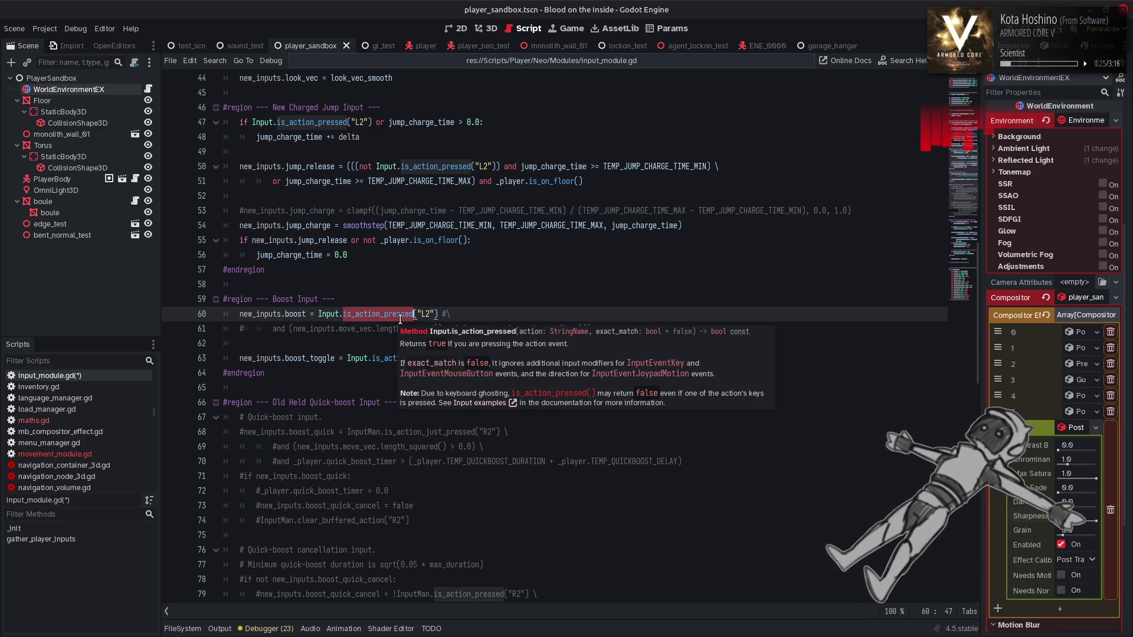
{"action": "left_click", "coordinate": [443, 284]}
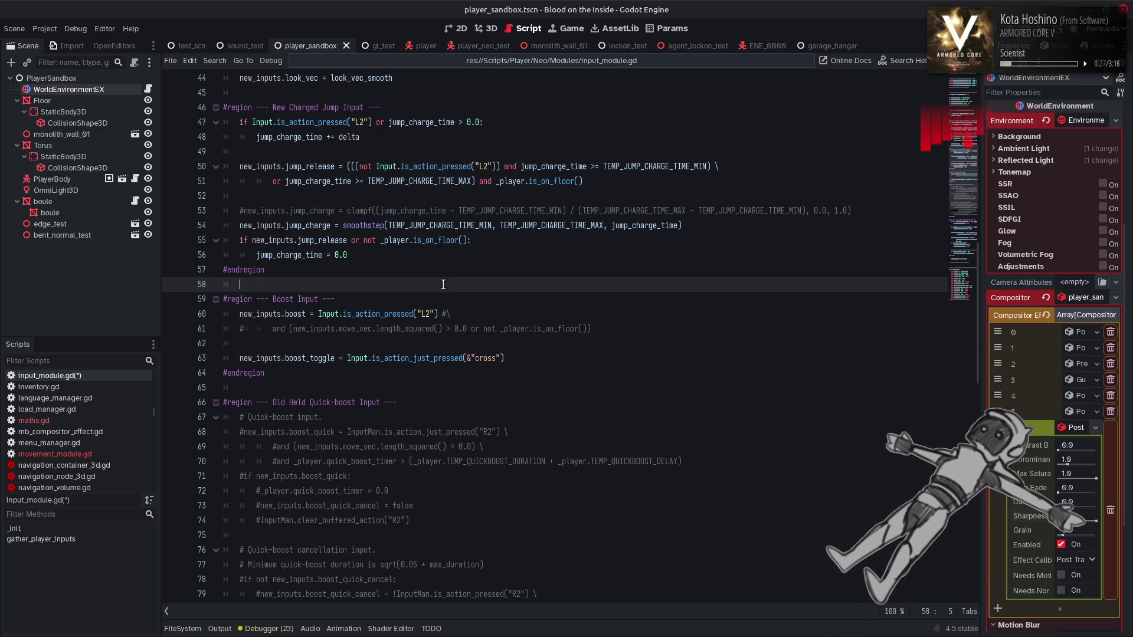
Prefix the L2 action names on lines 60, 50 and 47 with & as StringName literals.
{"action": "left_click", "coordinate": [418, 313]}
{"action": "type", "text": "&"}
{"action": "scroll", "coordinate": [439, 304], "scroll_direction": "up", "scroll_amount": 4}
{"action": "left_click", "coordinate": [475, 342]}
{"action": "type", "text": "&"}
{"action": "left_click", "coordinate": [348, 300]}
{"action": "type", "text": "&"}
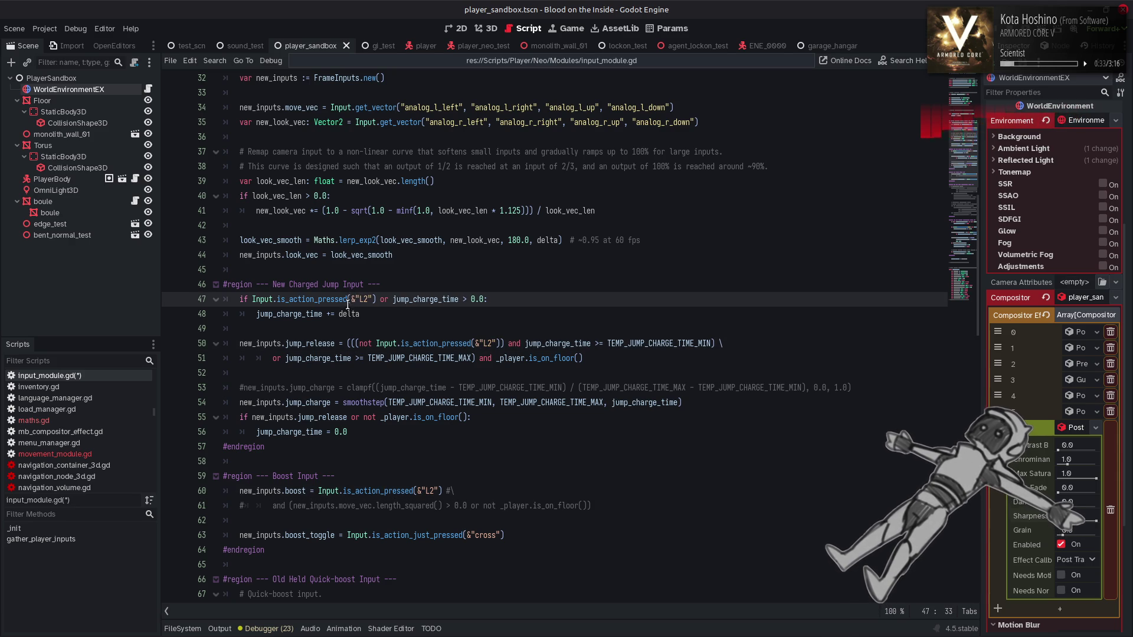
Add & before the analog_r_down, analog_r_up, analog_r_right and analog_r_left names on line 35.
{"action": "scroll", "coordinate": [349, 304], "scroll_direction": "up", "scroll_amount": 3}
{"action": "mouse_move", "coordinate": [372, 242]}
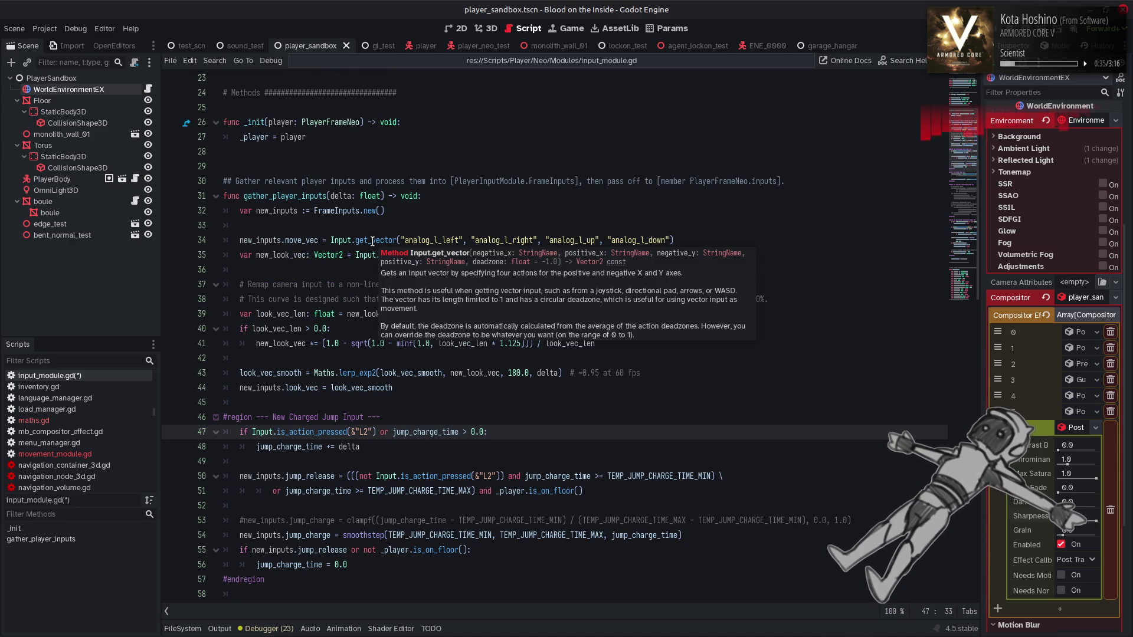
{"action": "left_click", "coordinate": [635, 255]}
{"action": "type", "text": "&"}
{"action": "left_click", "coordinate": [570, 254]}
{"action": "type", "text": "&"}
{"action": "left_click", "coordinate": [496, 254]}
{"action": "type", "text": "&"}
{"action": "left_click", "coordinate": [423, 256]}
{"action": "type", "text": "&\"analog_r_down\")"}
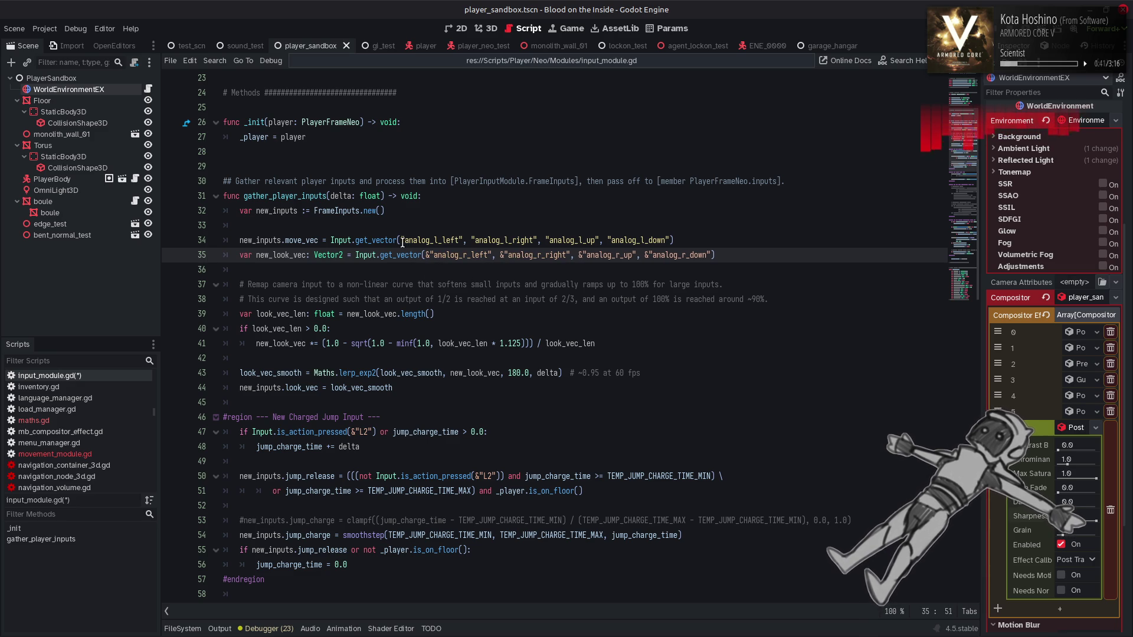
Add & before the analog_l_left, analog_l_right, analog_l_up and analog_l_down names on line 34.
{"action": "left_click", "coordinate": [403, 240]}
{"action": "type", "text": "&"}
{"action": "left_click", "coordinate": [477, 241]}
{"action": "type", "text": "&"}
{"action": "left_click", "coordinate": [553, 241]}
{"action": "type", "text": "&"}
{"action": "left_click", "coordinate": [619, 240]}
{"action": "type", "text": "&"}
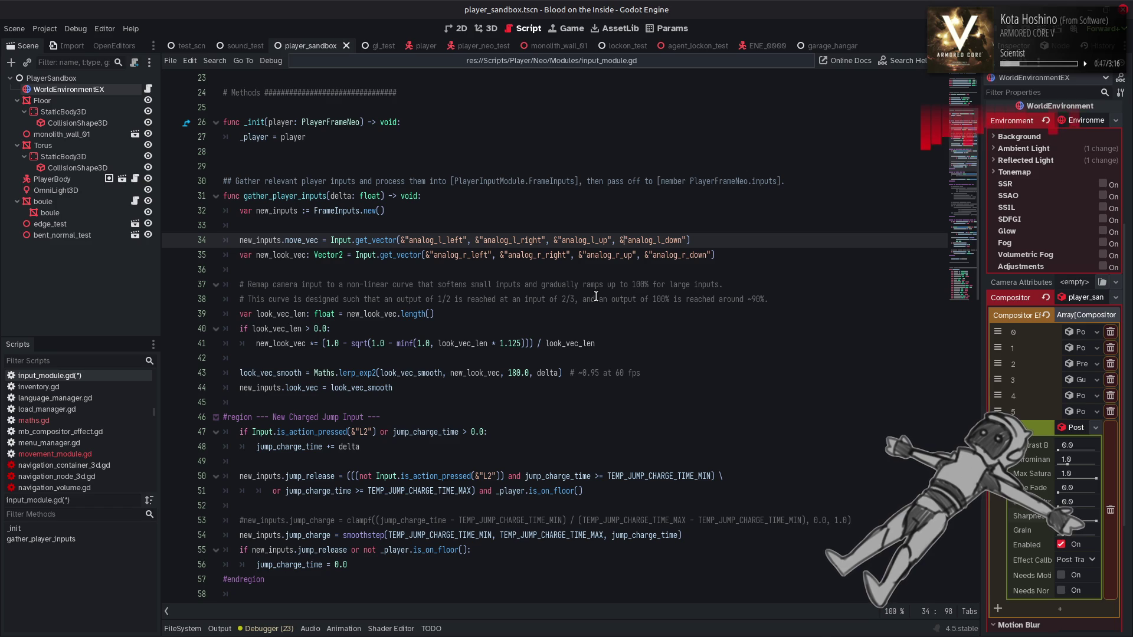
Turn the R2 action names on lines 87, 90 and 93 into &"R2" literals.
{"action": "scroll", "coordinate": [596, 296], "scroll_direction": "down", "scroll_amount": 15}
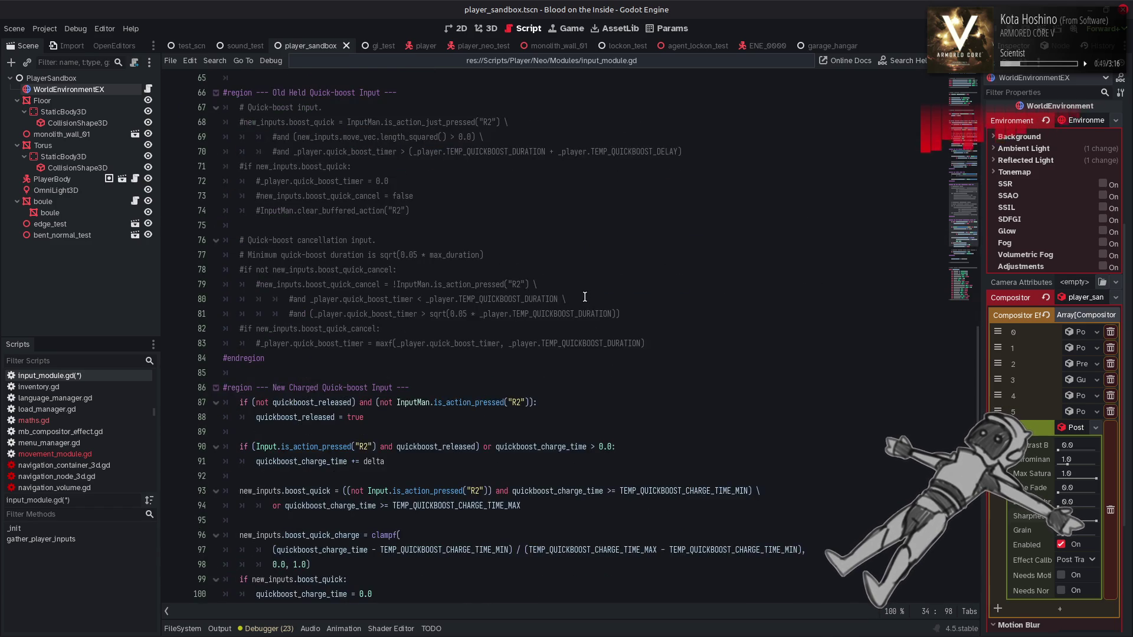
{"action": "left_click", "coordinate": [508, 269]}
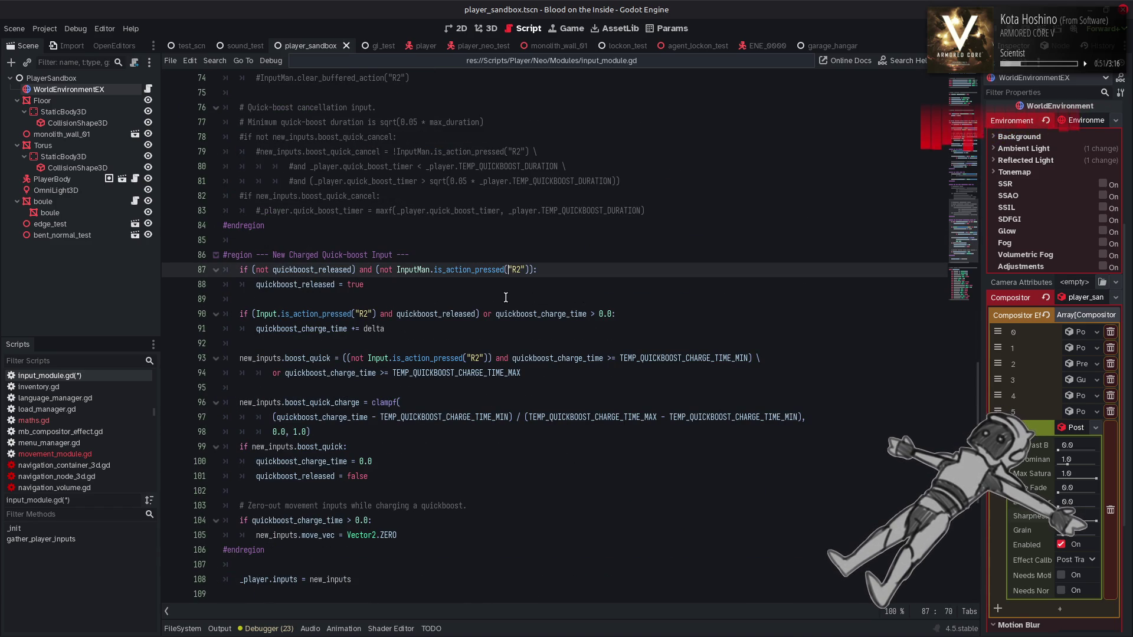
{"action": "type", "text": "&"}
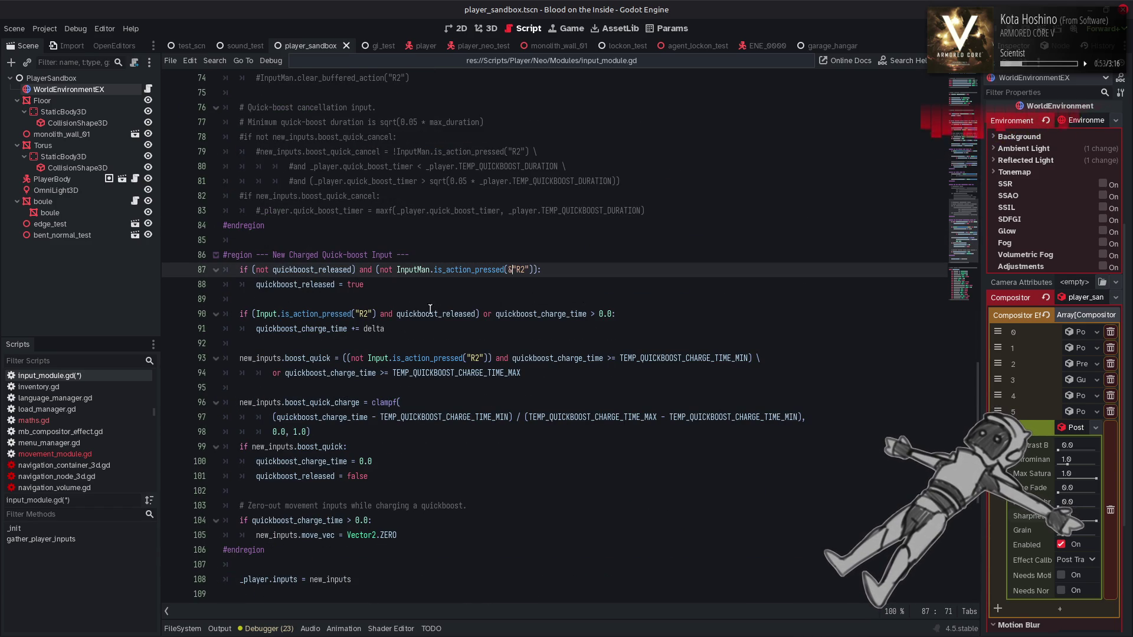
{"action": "left_click", "coordinate": [356, 314]}
{"action": "type", "text": "&"}
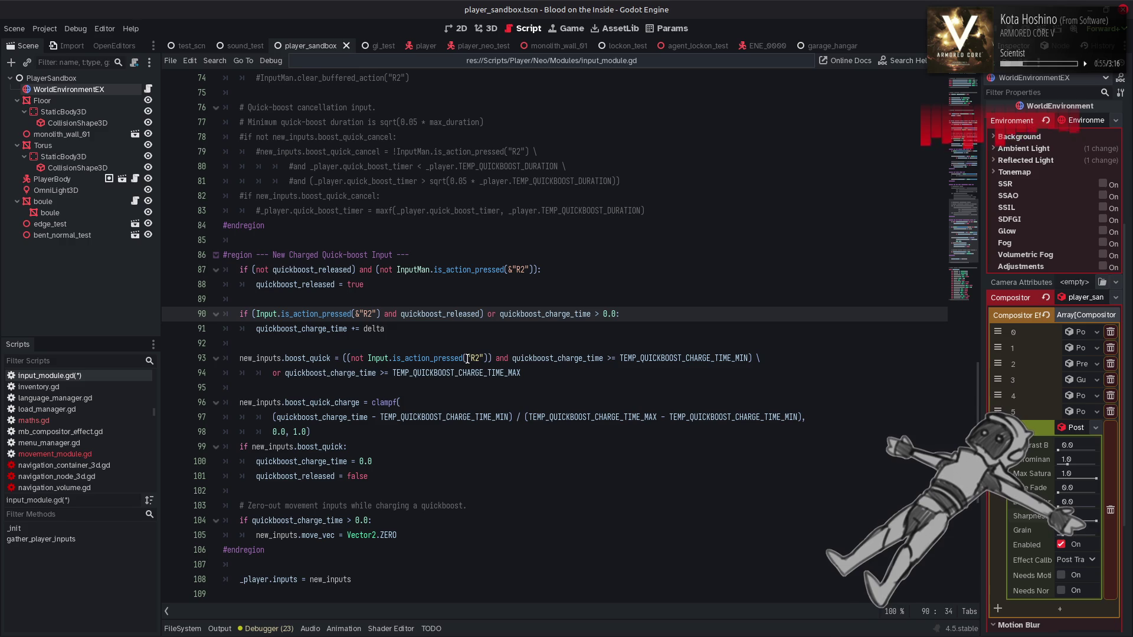
{"action": "left_click", "coordinate": [470, 358]}
{"action": "type", "text": "&"}
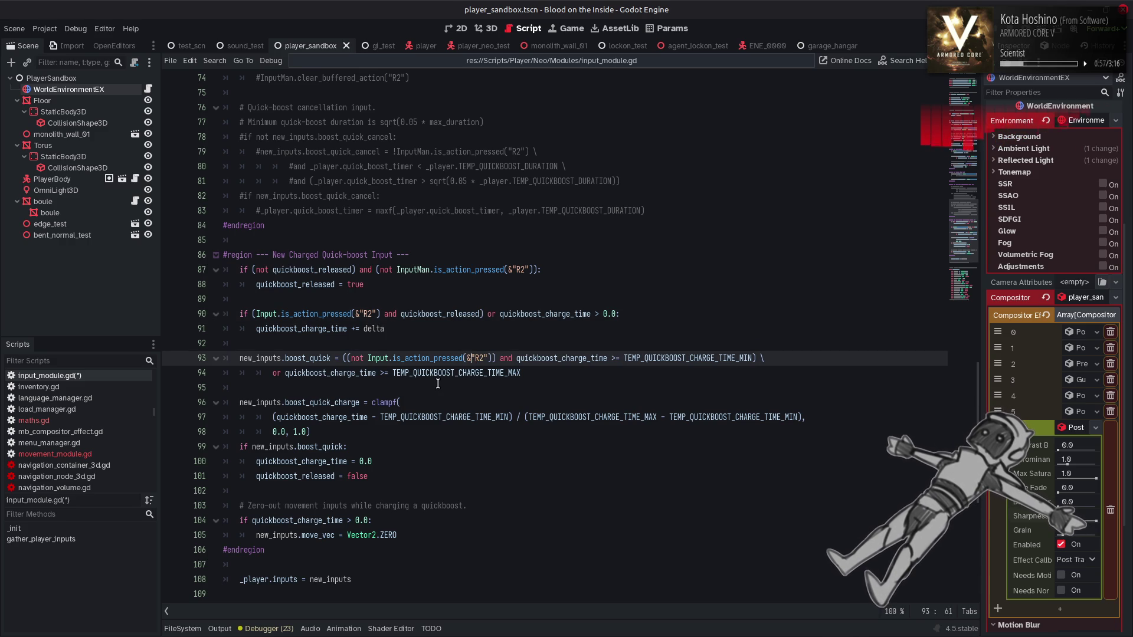
{"action": "scroll", "coordinate": [440, 413], "scroll_direction": "down", "scroll_amount": 3}
{"action": "left_click", "coordinate": [470, 391]}
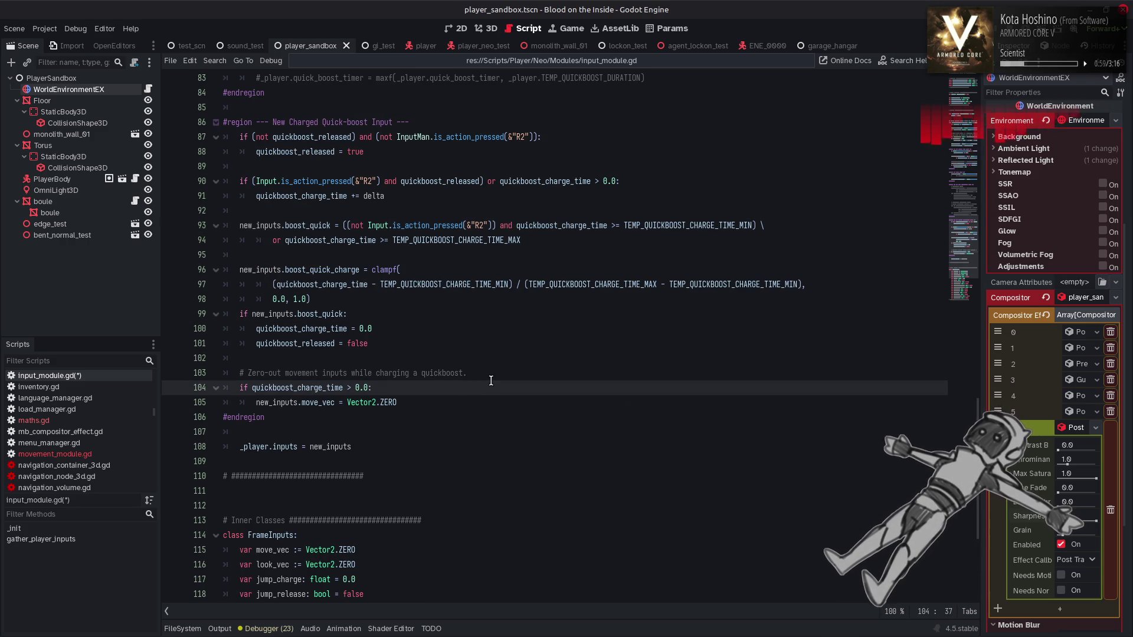
Save input_module.gd, review the move_vec zeroing during quickboost charge, and save again.
{"action": "key", "text": "ctrl+s"}
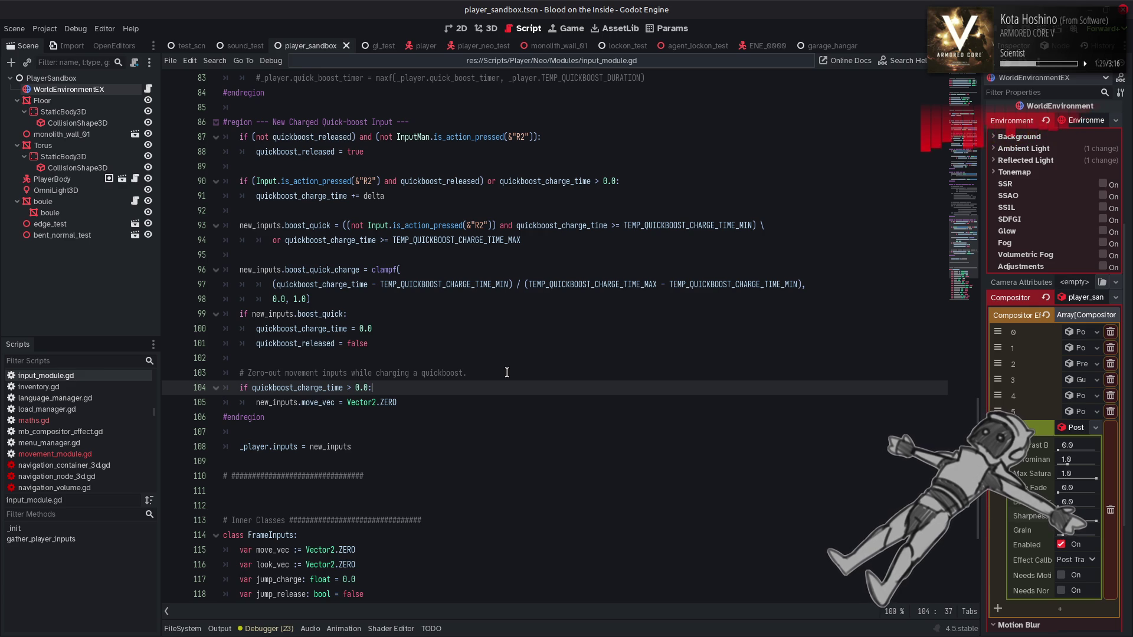
{"action": "scroll", "coordinate": [543, 352], "scroll_direction": "down", "scroll_amount": 4}
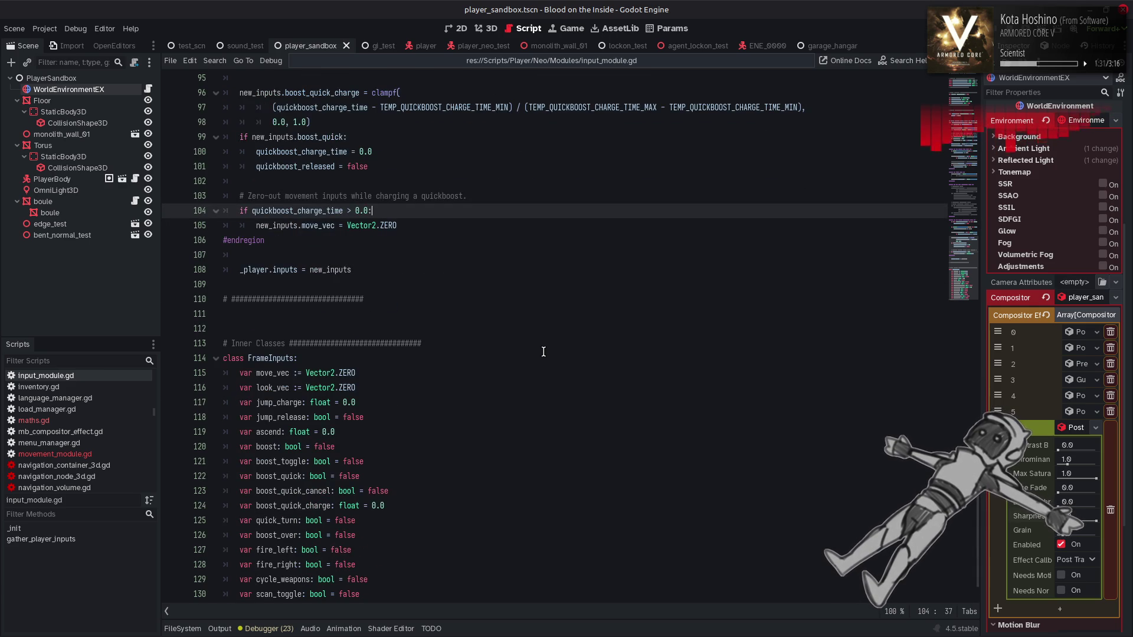
{"action": "scroll", "coordinate": [544, 351], "scroll_direction": "down", "scroll_amount": 1}
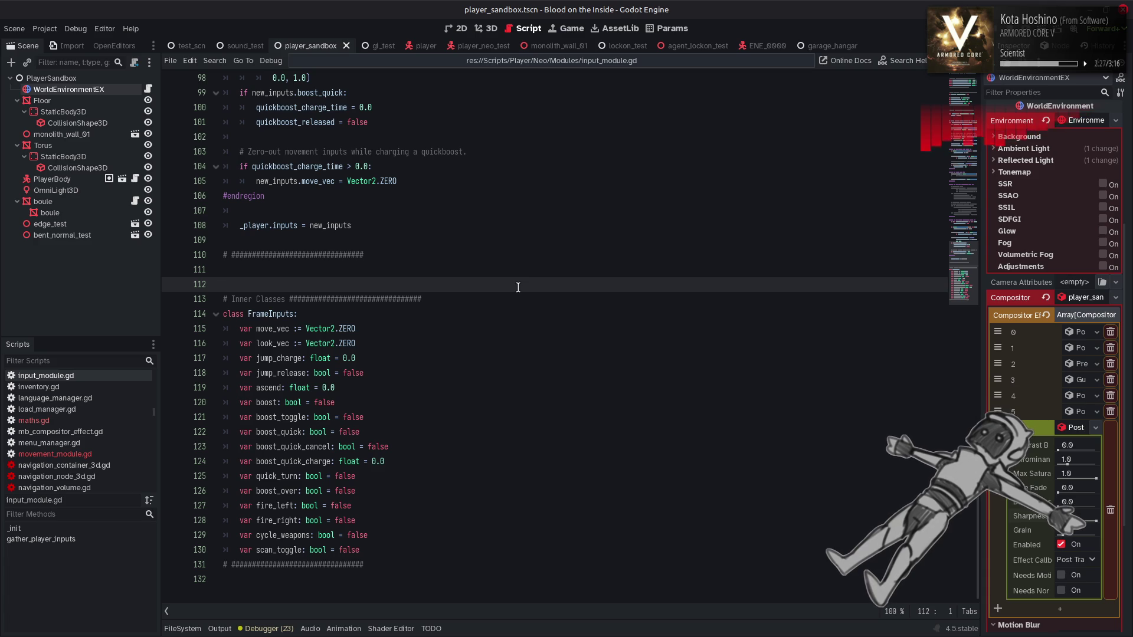
{"action": "key", "text": "ctrl+s"}
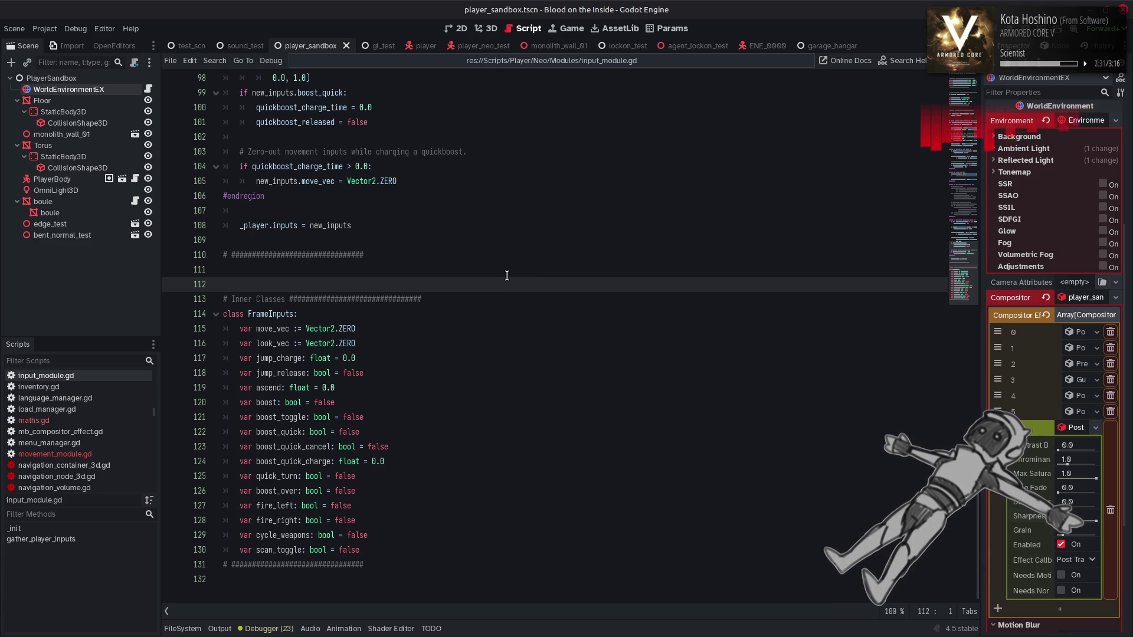
{"action": "scroll", "coordinate": [501, 289], "scroll_direction": "up", "scroll_amount": 6}
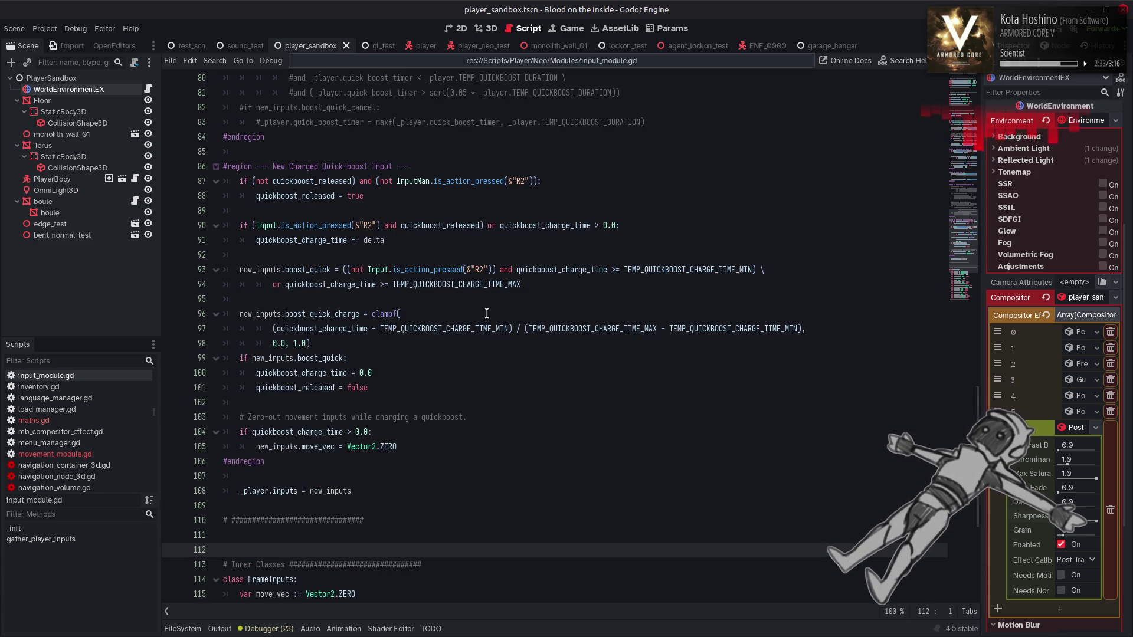
{"action": "left_click", "coordinate": [487, 313]}
{"action": "scroll", "coordinate": [506, 308], "scroll_direction": "up", "scroll_amount": 6}
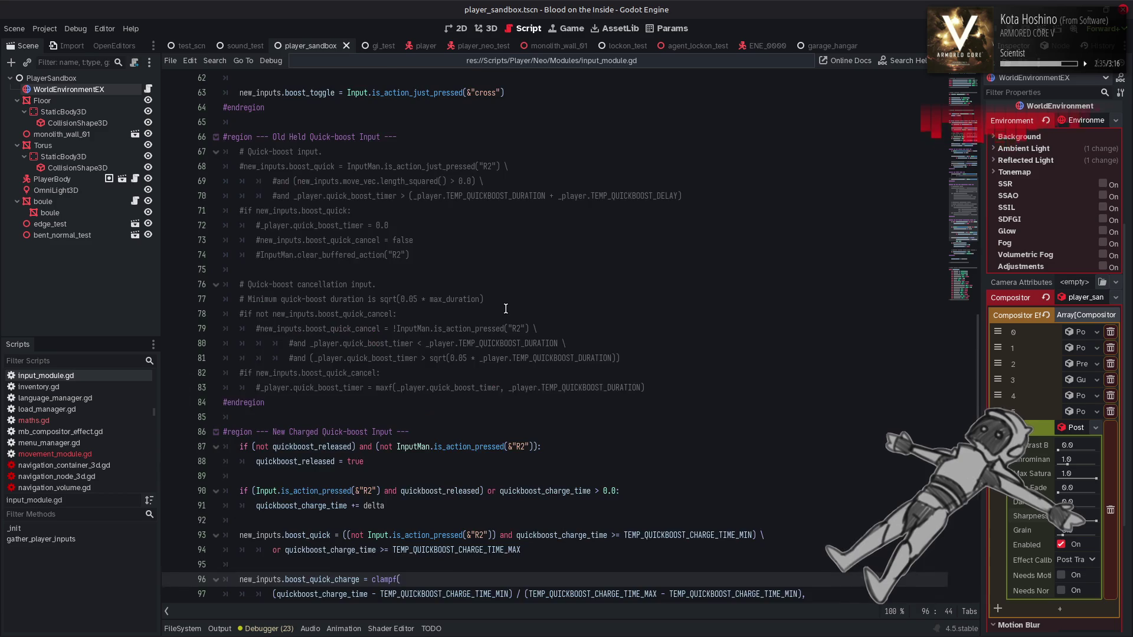
{"action": "scroll", "coordinate": [505, 309], "scroll_direction": "up", "scroll_amount": 7}
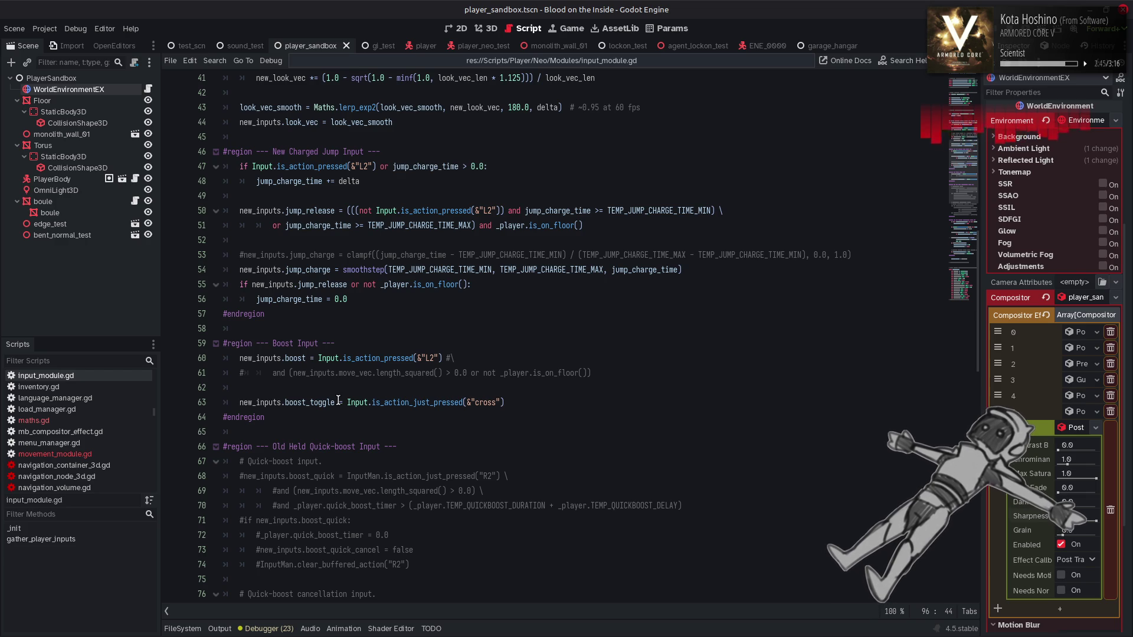
{"action": "left_click_drag", "start_coordinate": [338, 401], "coordinate": [236, 405]}
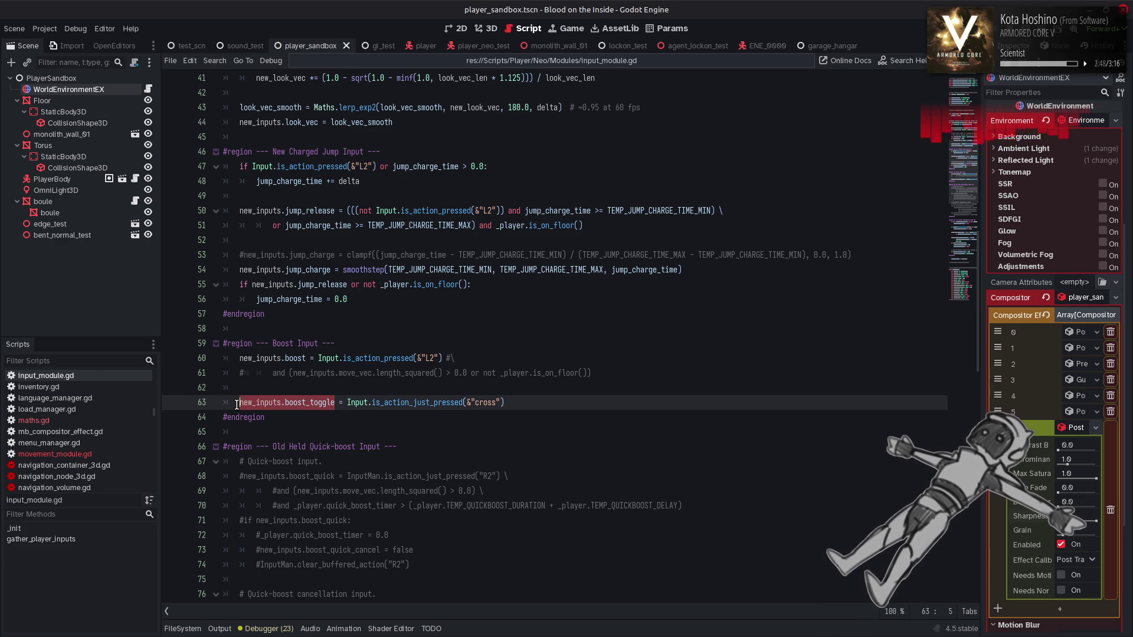
{"action": "left_click", "coordinate": [347, 402]}
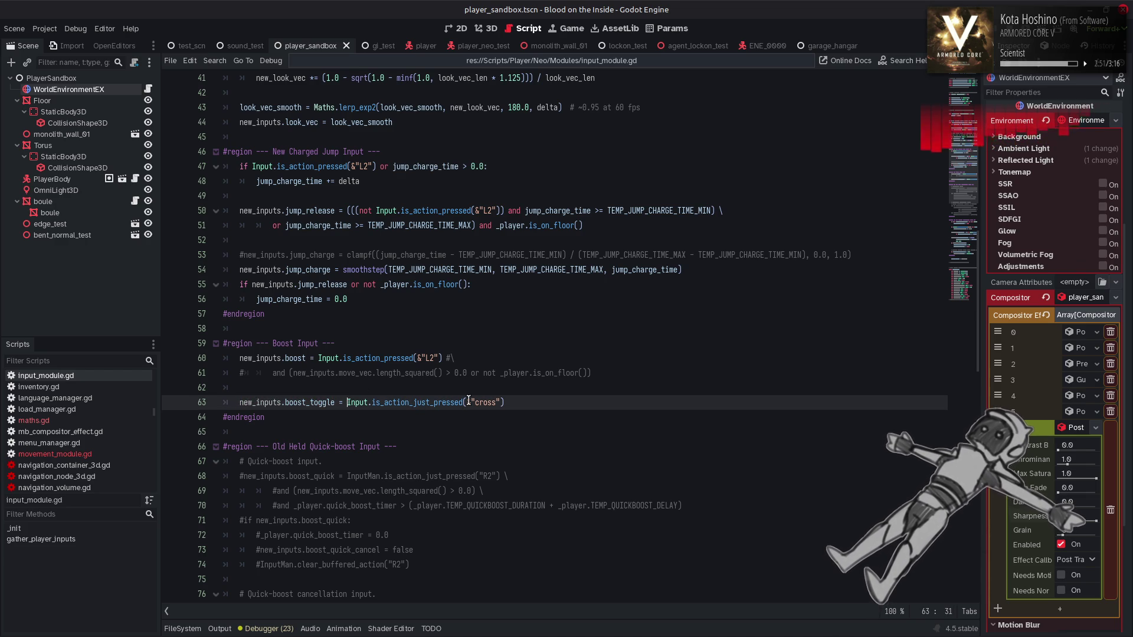
{"action": "type", "text": "!new_inputs.boost_toggle i"}
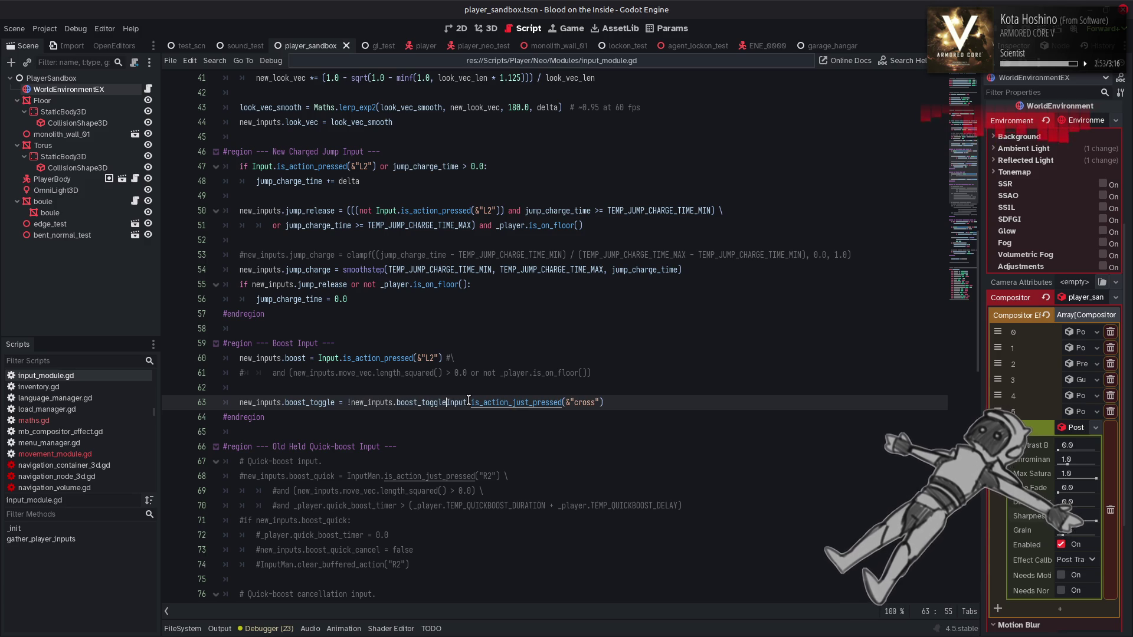
{"action": "type", "text": "f"}
{"action": "left_click", "coordinate": [637, 401]}
{"action": "type", "text": "else new_inputs.boost_toggle"}
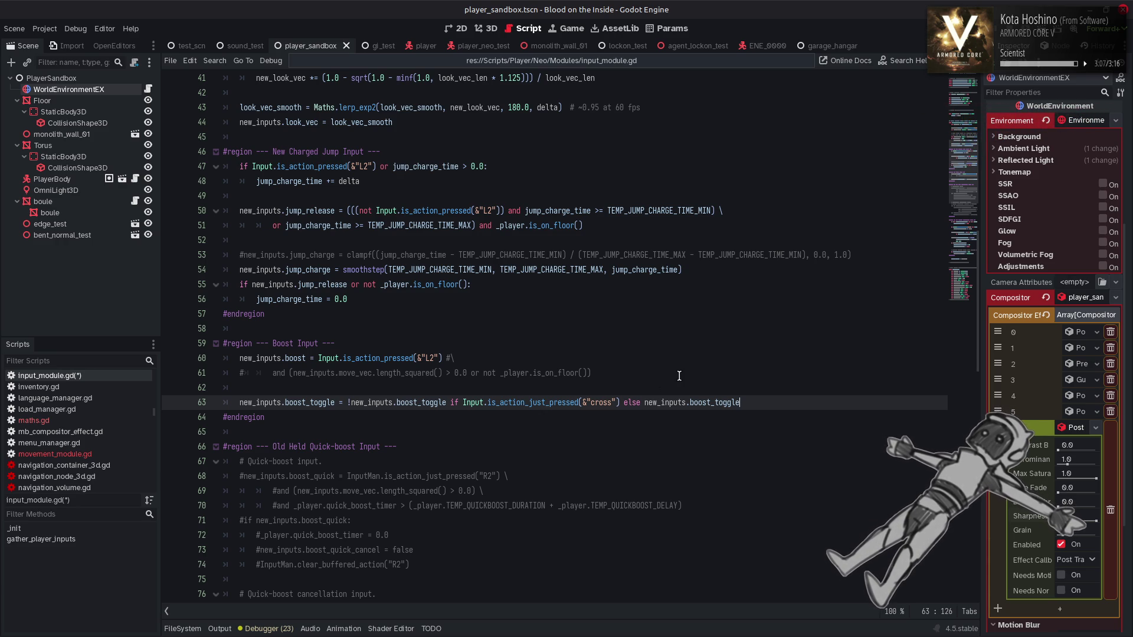
{"action": "scroll", "coordinate": [679, 375], "scroll_direction": "down", "scroll_amount": 15}
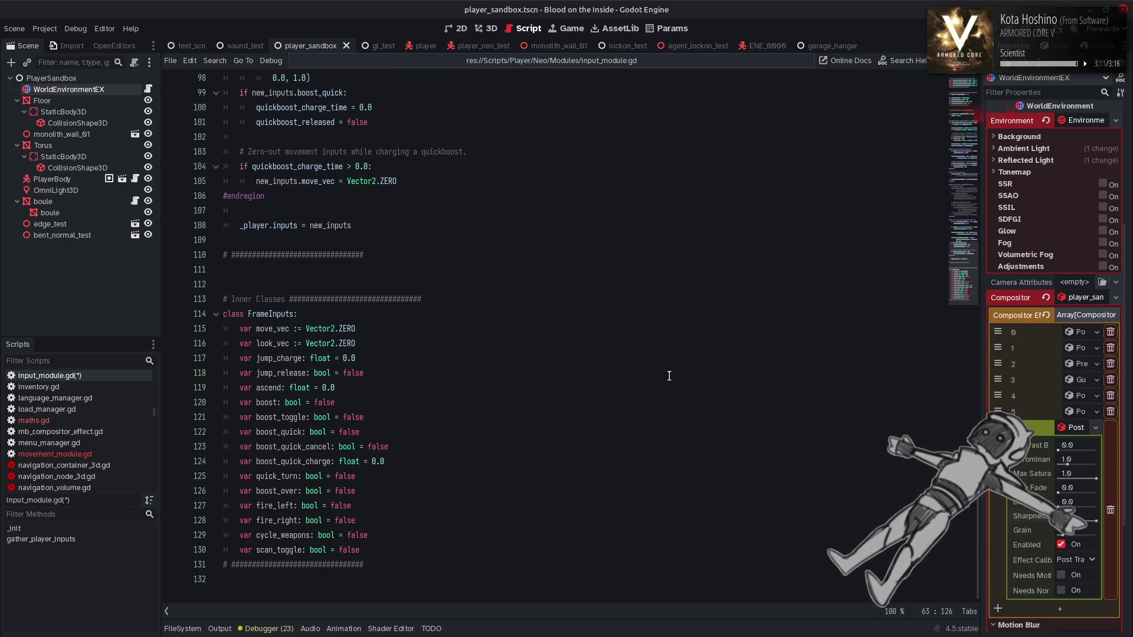
{"action": "key", "text": "ctrl+z"}
{"action": "key", "text": "ctrl+z"}
{"action": "key", "text": "ctrl+z"}
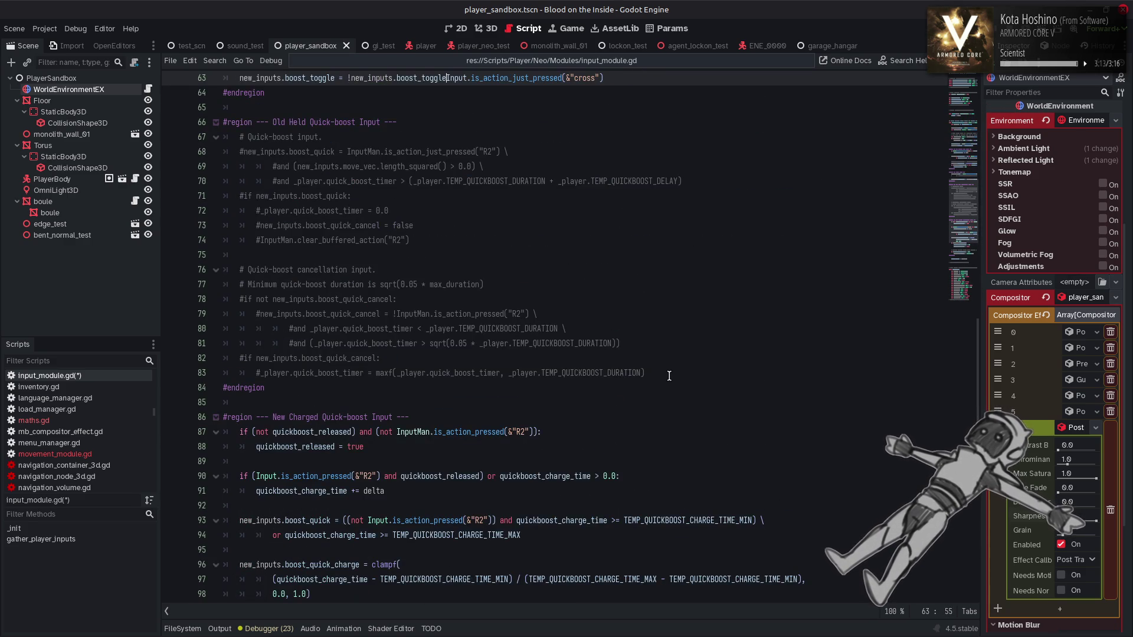
{"action": "key", "text": "ctrl+z"}
{"action": "key", "text": "ctrl+z"}
{"action": "key", "text": "ctrl+z"}
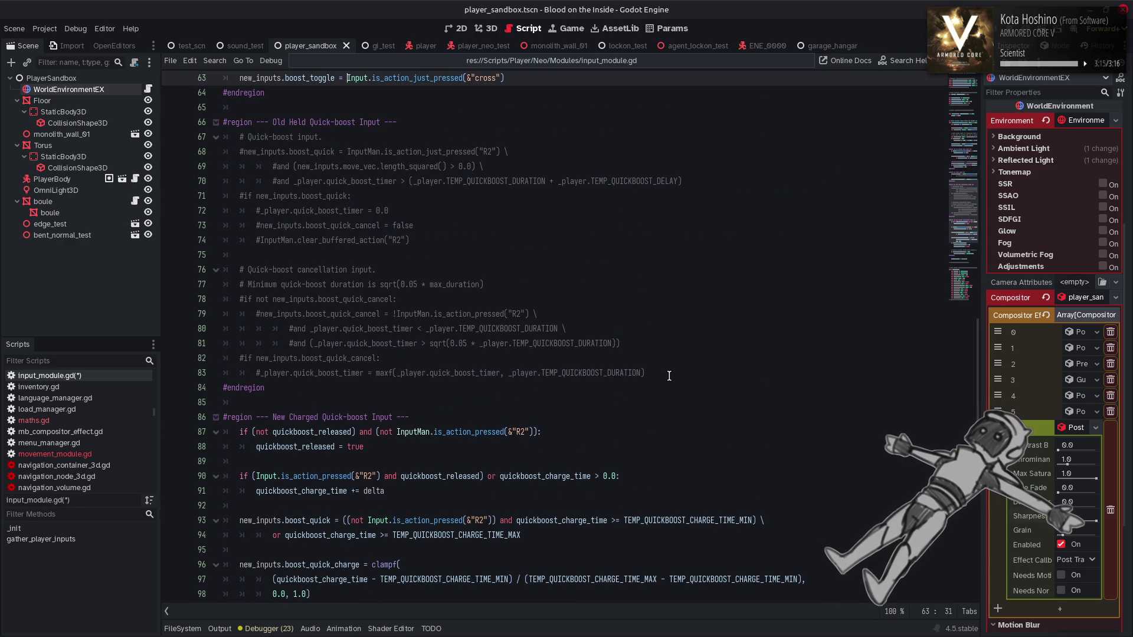
{"action": "key", "text": "ctrl+s"}
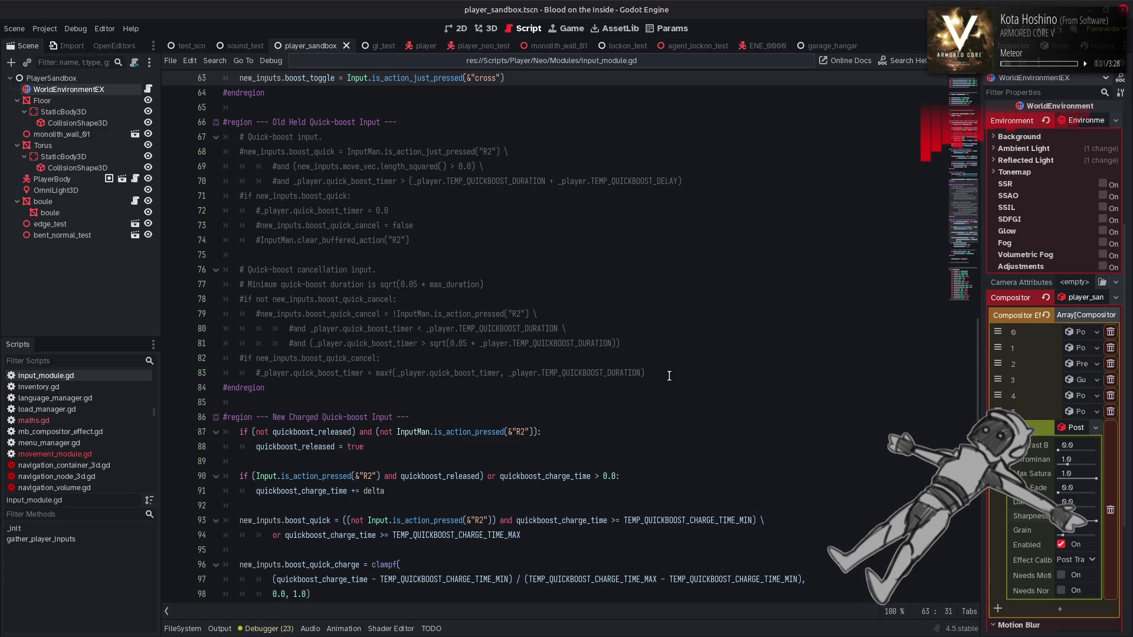
{"action": "scroll", "coordinate": [669, 376], "scroll_direction": "up", "scroll_amount": 9}
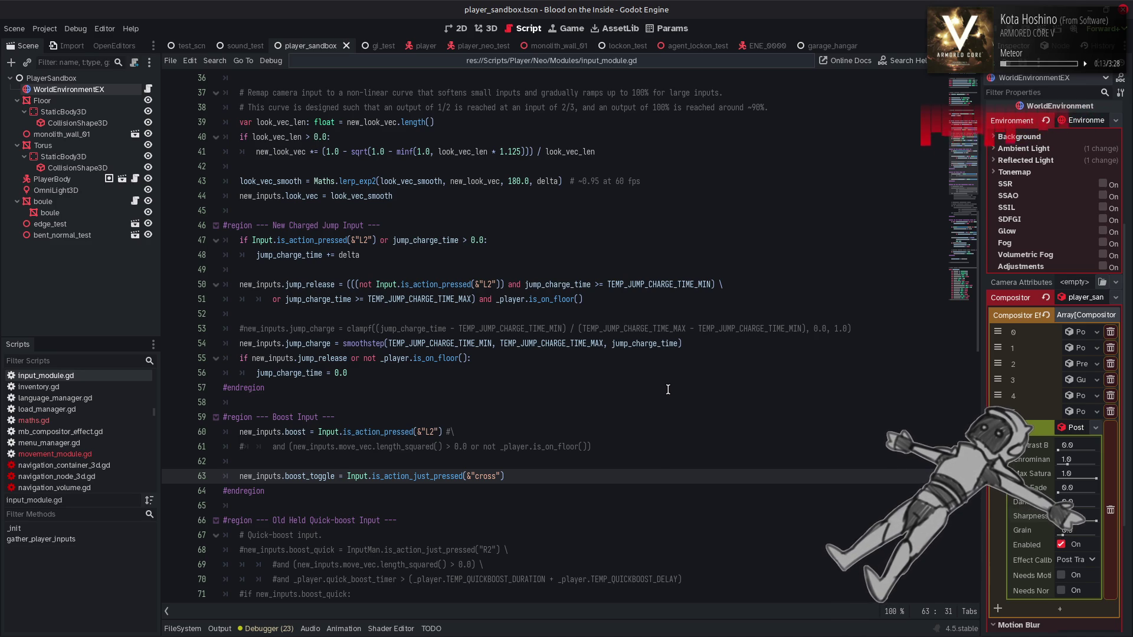
{"action": "mouse_move", "coordinate": [667, 635]}
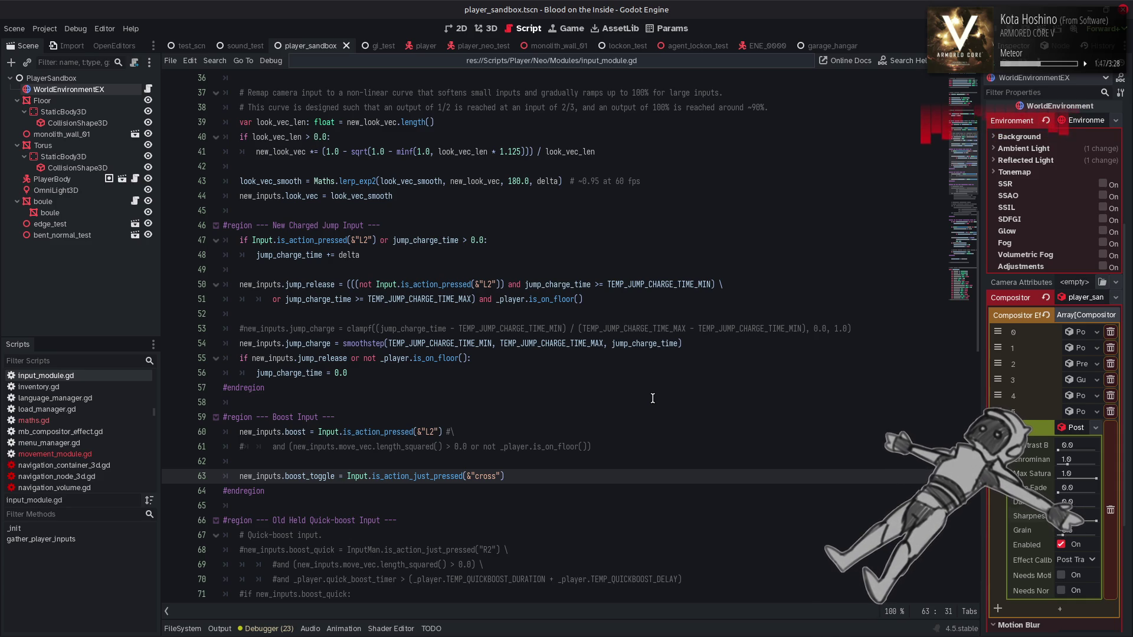
{"action": "left_click", "coordinate": [590, 176]}
Change the line 43 comment to '~95% at 60 fps' and save input_module.gd.
{"action": "key", "text": "BackSpace"}
{"action": "key", "text": "BackSpace"}
{"action": "key", "text": "BackSpace"}
{"action": "type", "text": "9~"}
{"action": "left_click", "coordinate": [593, 183]}
{"action": "type", "text": "%"}
{"action": "left_click", "coordinate": [677, 180]}
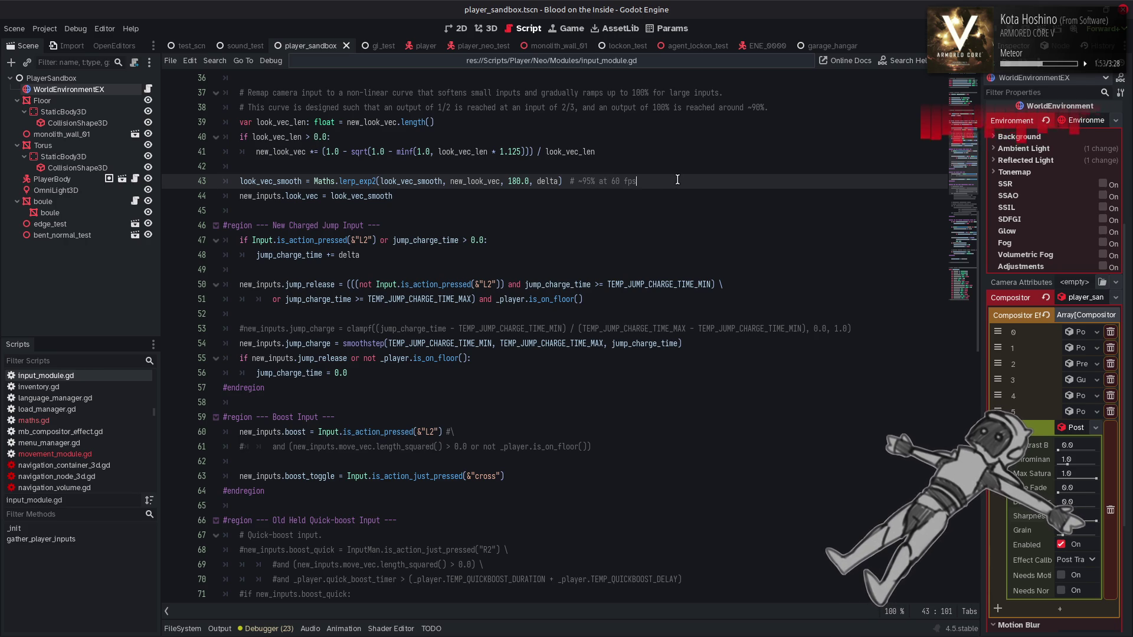
{"action": "key", "text": "ctrl+s"}
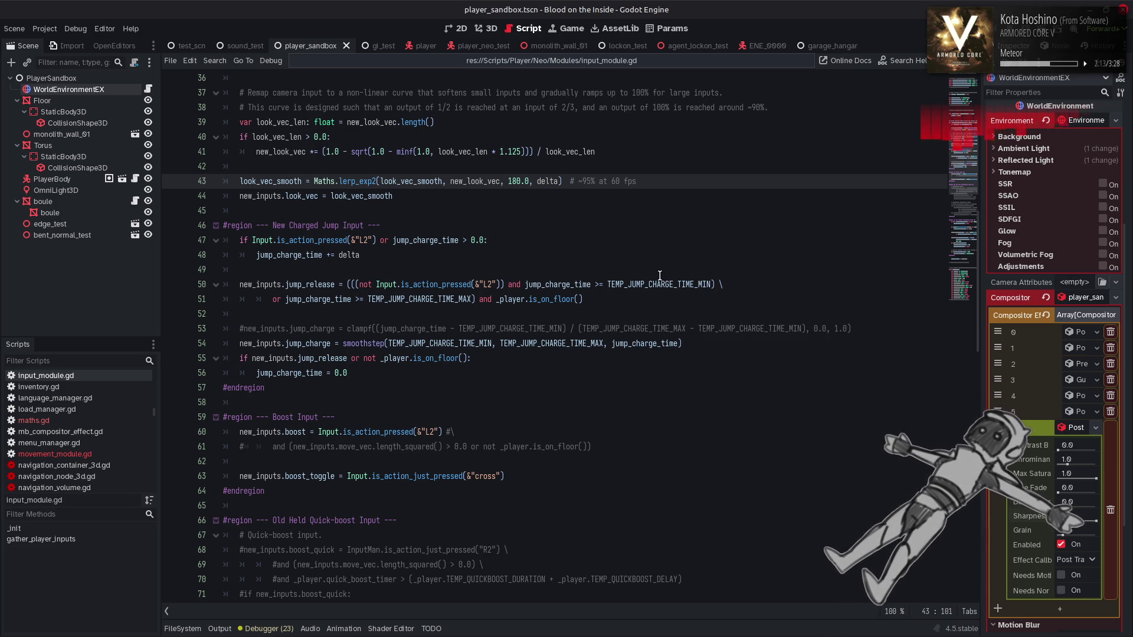
{"action": "scroll", "coordinate": [660, 276], "scroll_direction": "down", "scroll_amount": 12}
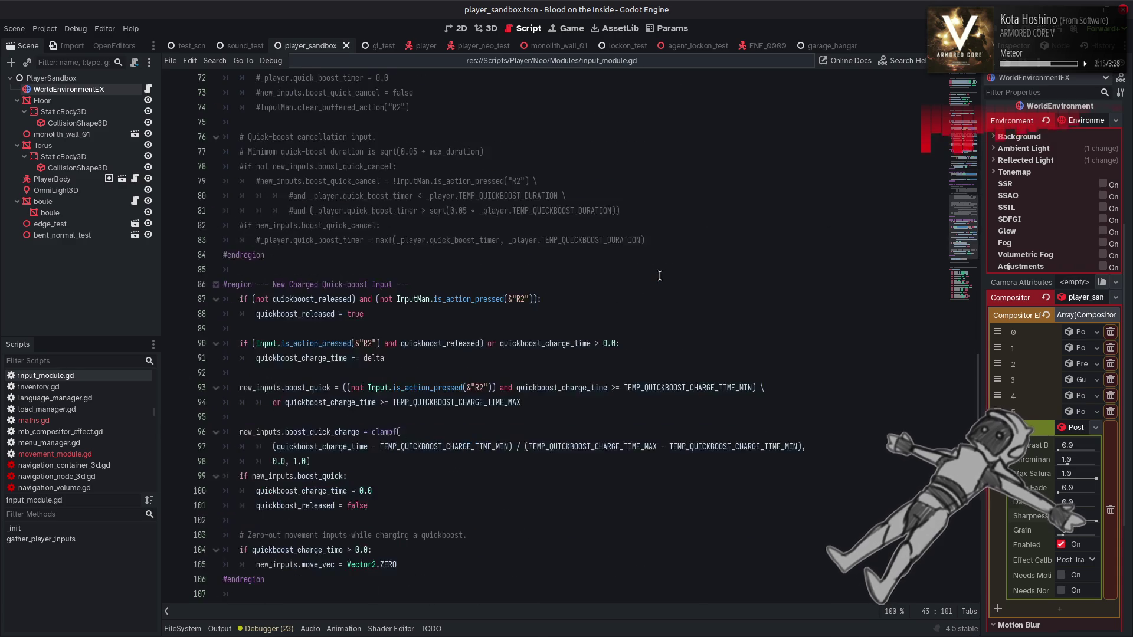
{"action": "scroll", "coordinate": [660, 276], "scroll_direction": "down", "scroll_amount": 1}
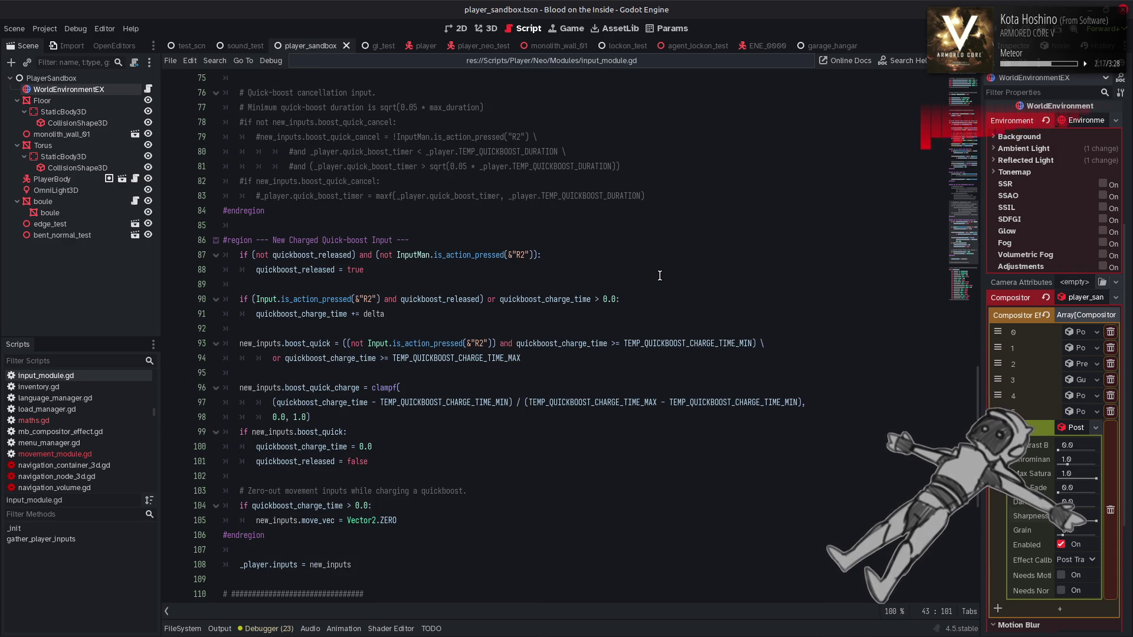
{"action": "scroll", "coordinate": [659, 276], "scroll_direction": "down", "scroll_amount": 2}
{"action": "scroll", "coordinate": [659, 276], "scroll_direction": "up", "scroll_amount": 12}
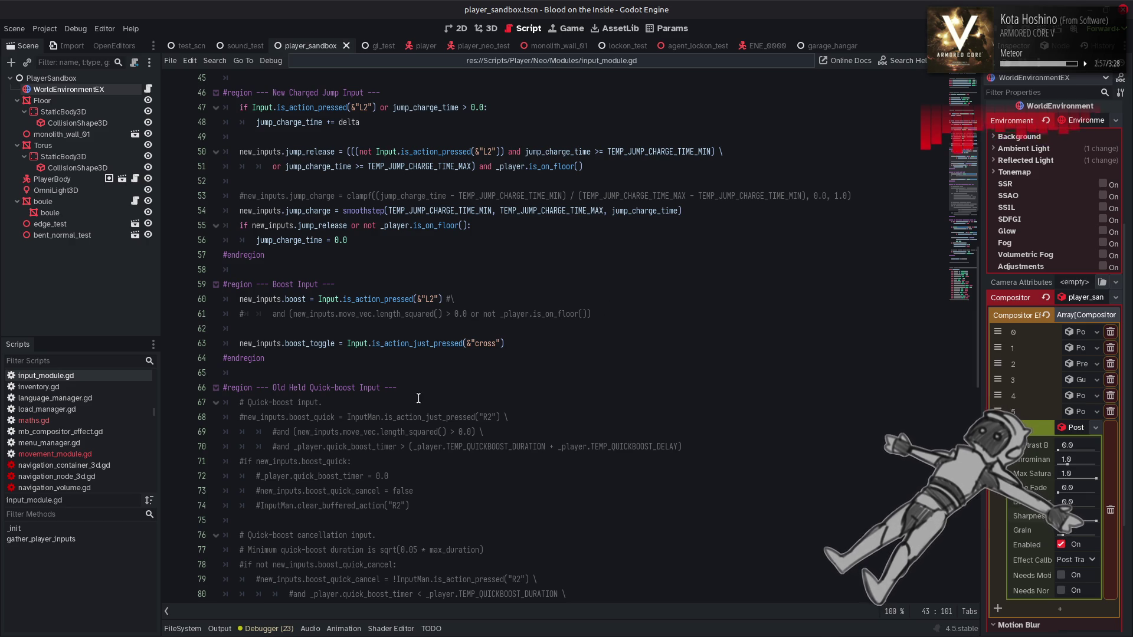
Show movement_module.gd's private variables and place the cursor after quick_turn_curve on line 71.
{"action": "left_click", "coordinate": [88, 456]}
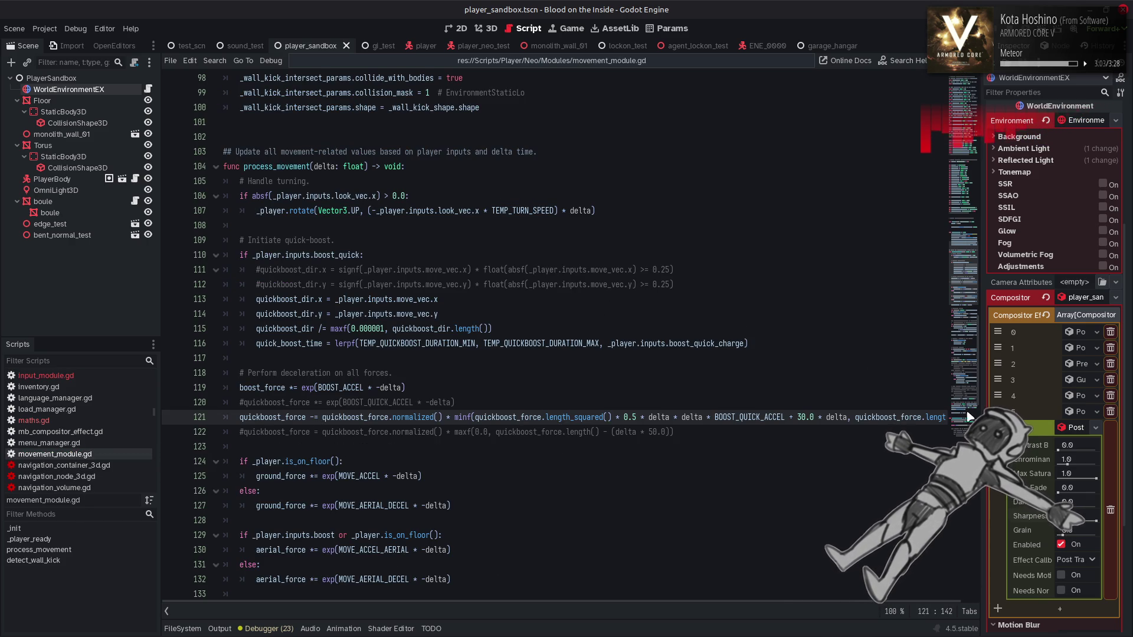
{"action": "left_click_drag", "start_coordinate": [968, 234], "coordinate": [969, 82]}
{"action": "scroll", "coordinate": [578, 262], "scroll_direction": "down", "scroll_amount": 8}
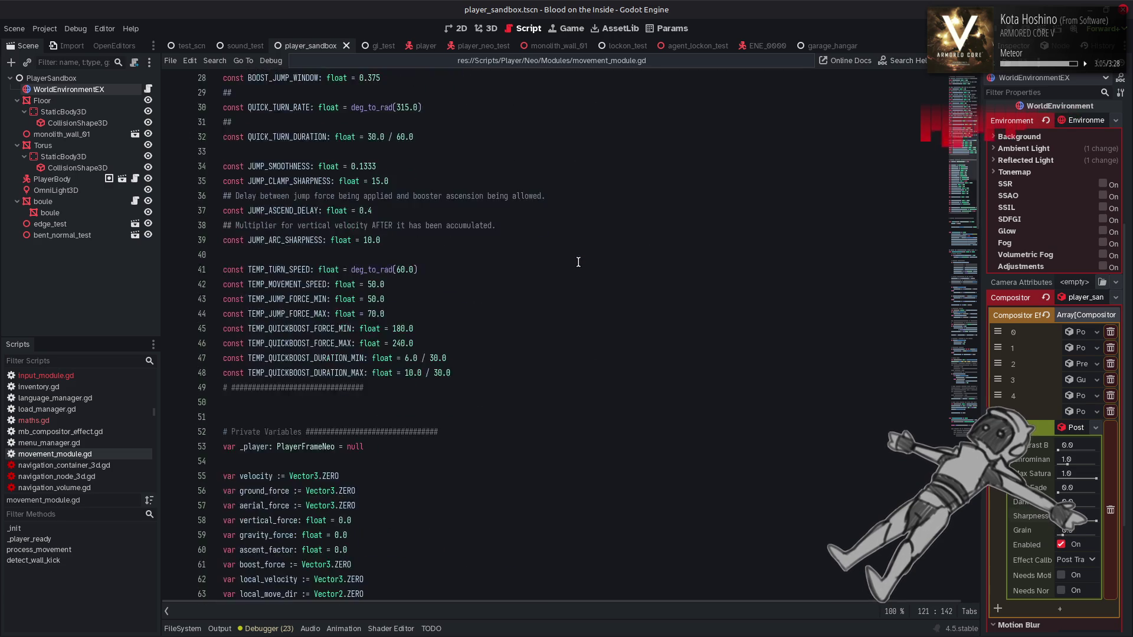
{"action": "scroll", "coordinate": [578, 262], "scroll_direction": "down", "scroll_amount": 10}
{"action": "scroll", "coordinate": [577, 262], "scroll_direction": "up", "scroll_amount": 3}
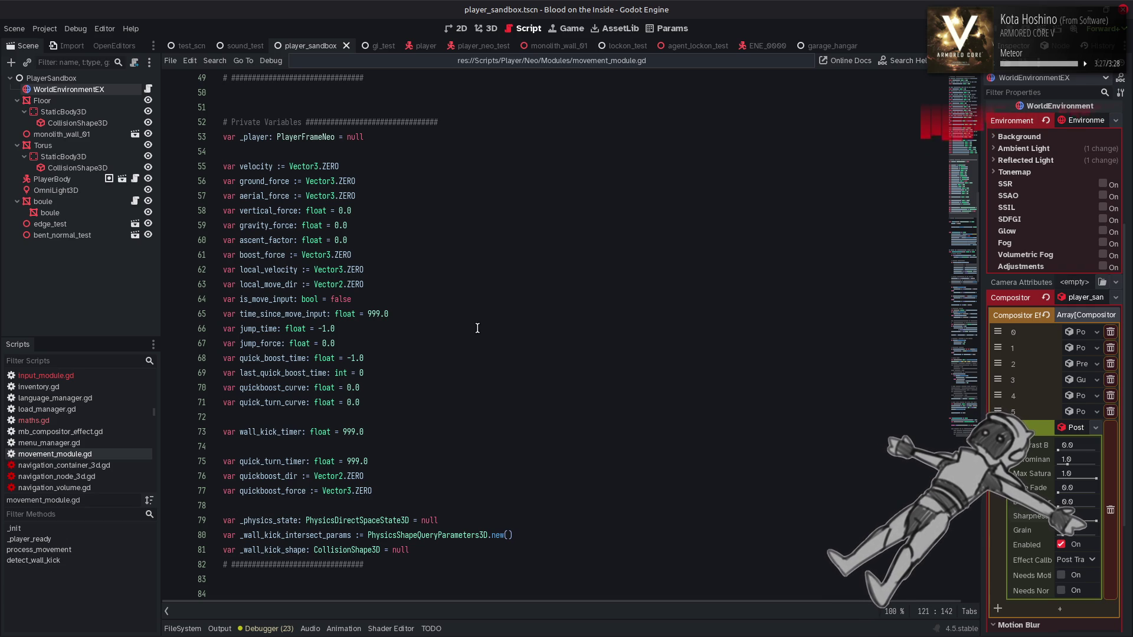
{"action": "left_click", "coordinate": [369, 406]}
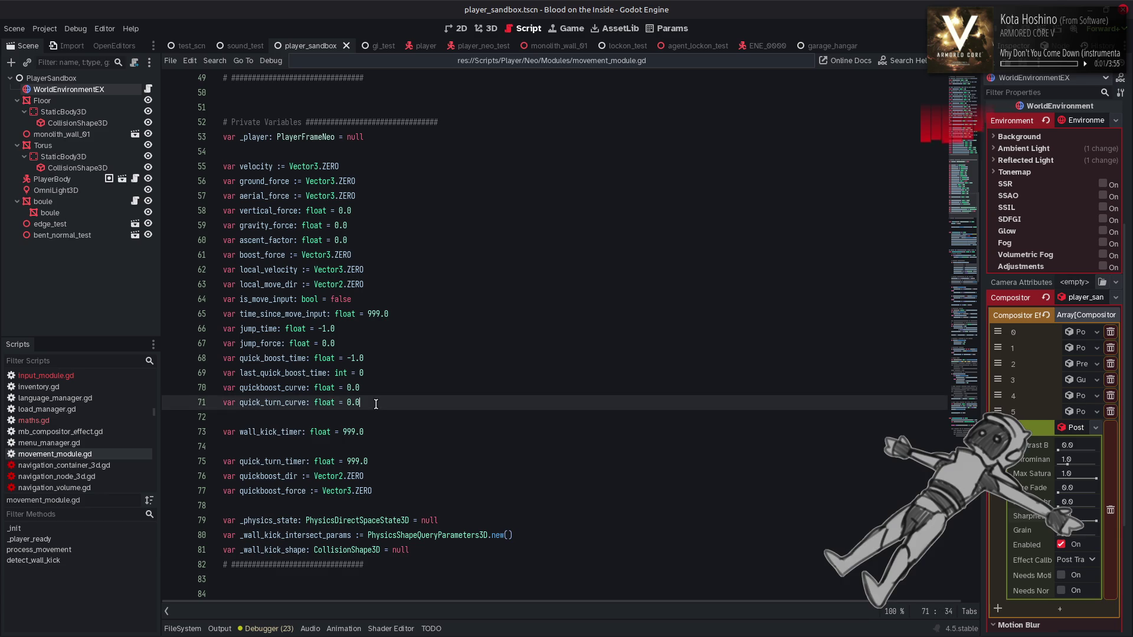
Add 'var boost_enabled: bool = false' on a new line 72 and save the script.
{"action": "key", "text": "Return"}
{"action": "type", "text": "var "}
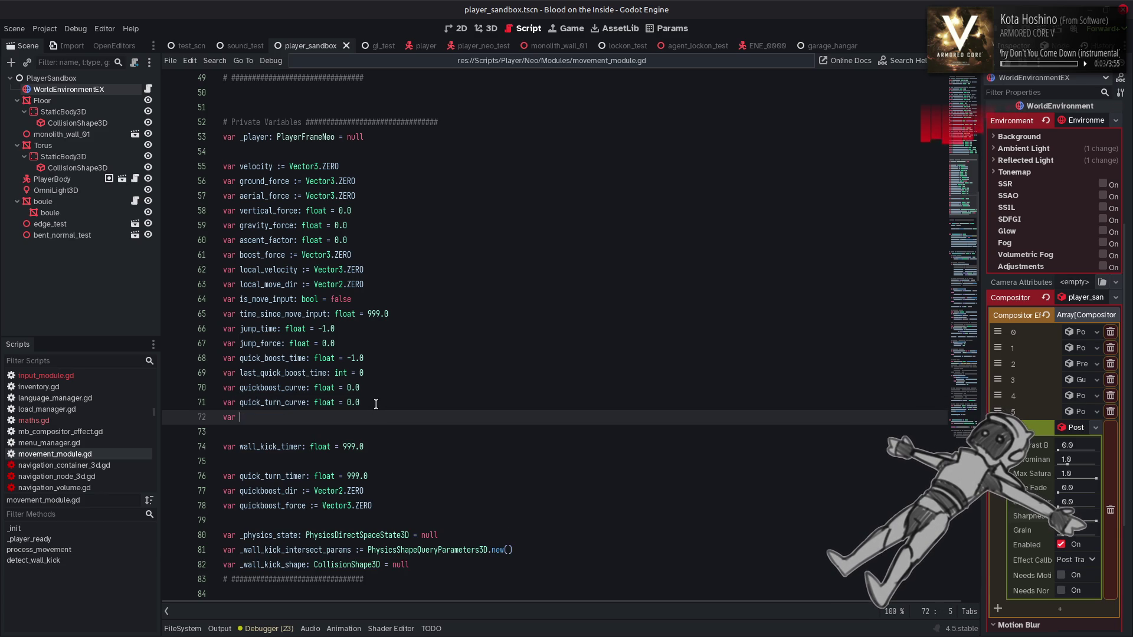
{"action": "type", "text": "boost_enabled: bool = false"}
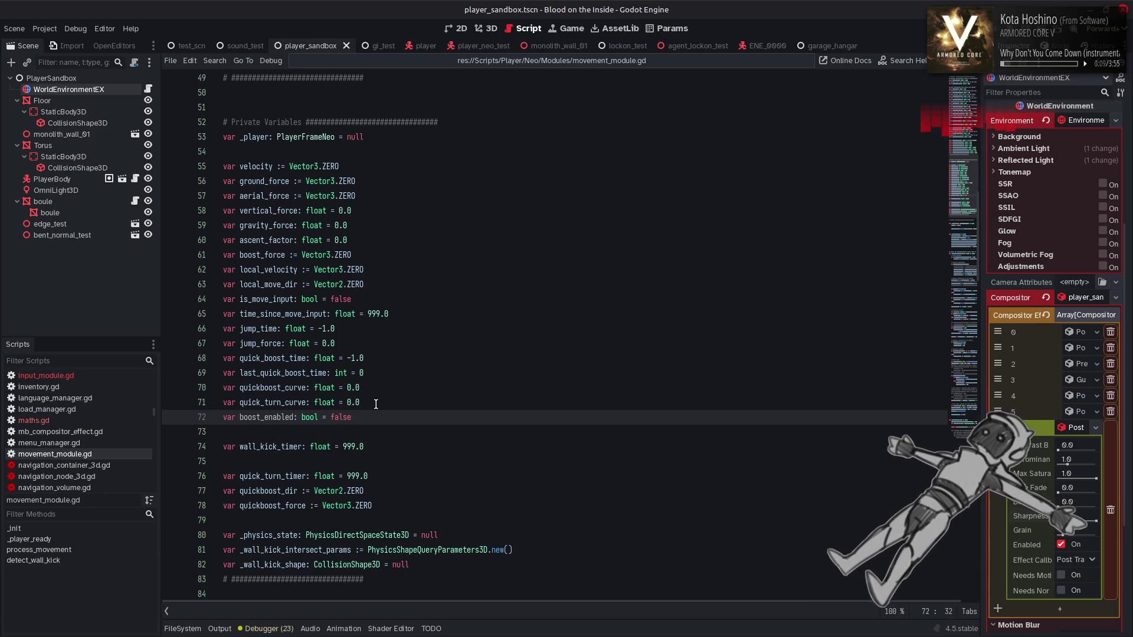
{"action": "key", "text": "ctrl+s"}
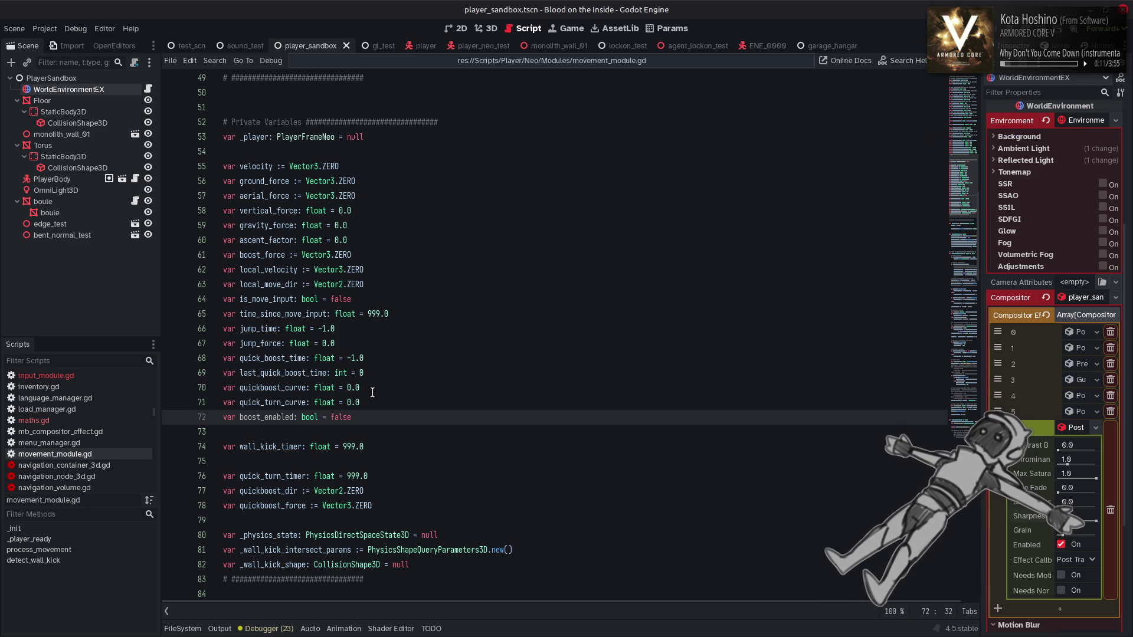
Scroll to process_movement and place the cursor after the turning code on line 108.
{"action": "double_click", "coordinate": [278, 420]}
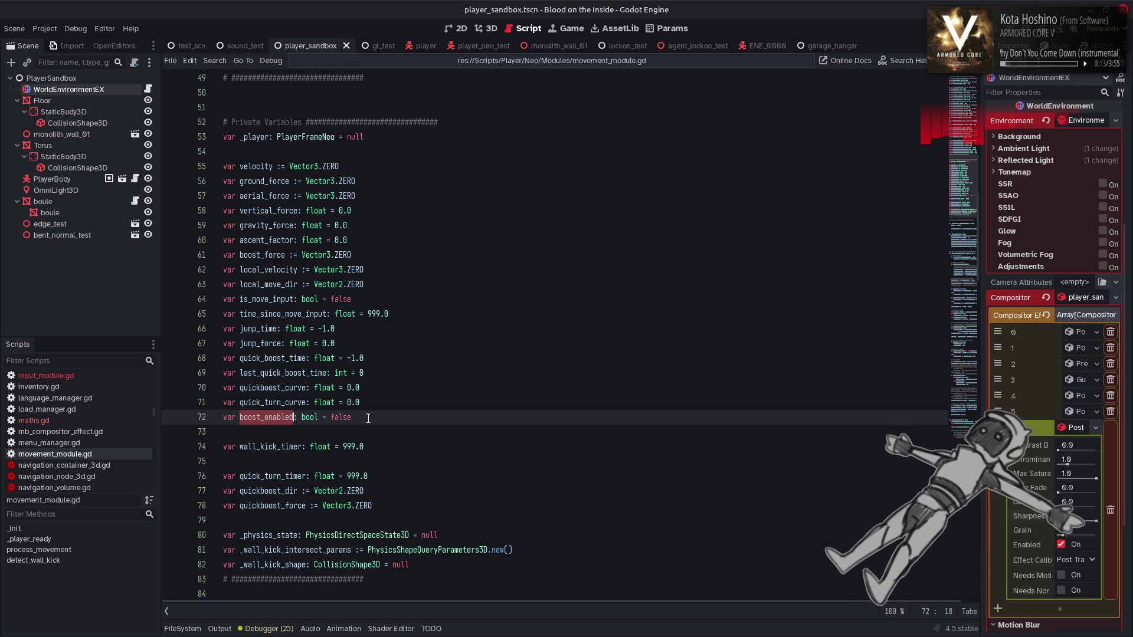
{"action": "scroll", "coordinate": [330, 425], "scroll_direction": "down", "scroll_amount": 11}
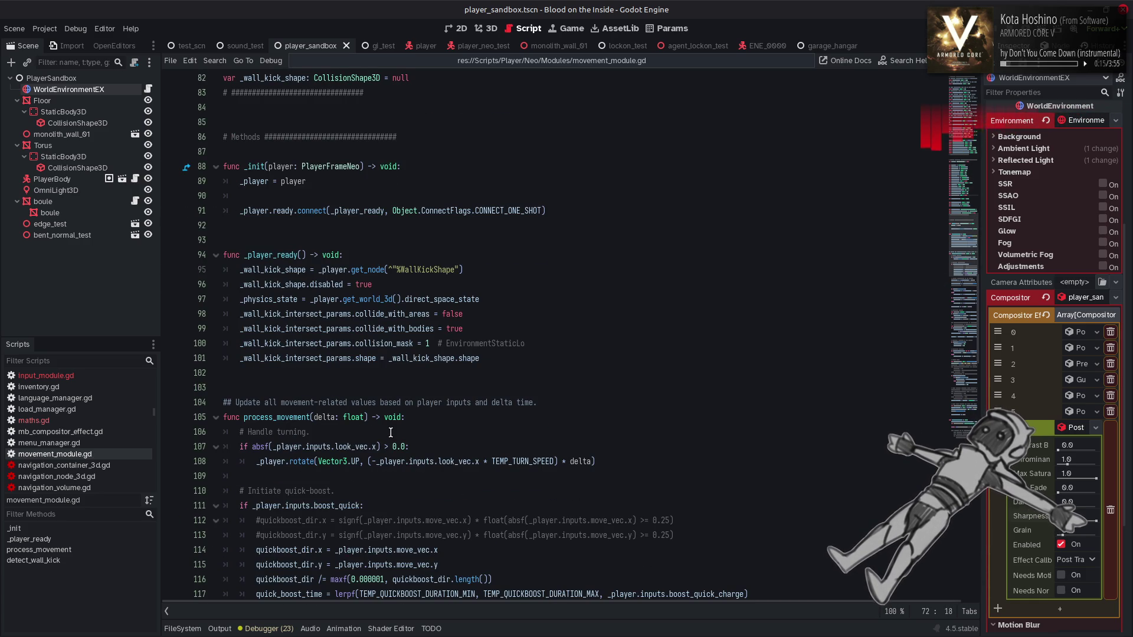
{"action": "scroll", "coordinate": [433, 432], "scroll_direction": "up", "scroll_amount": 1}
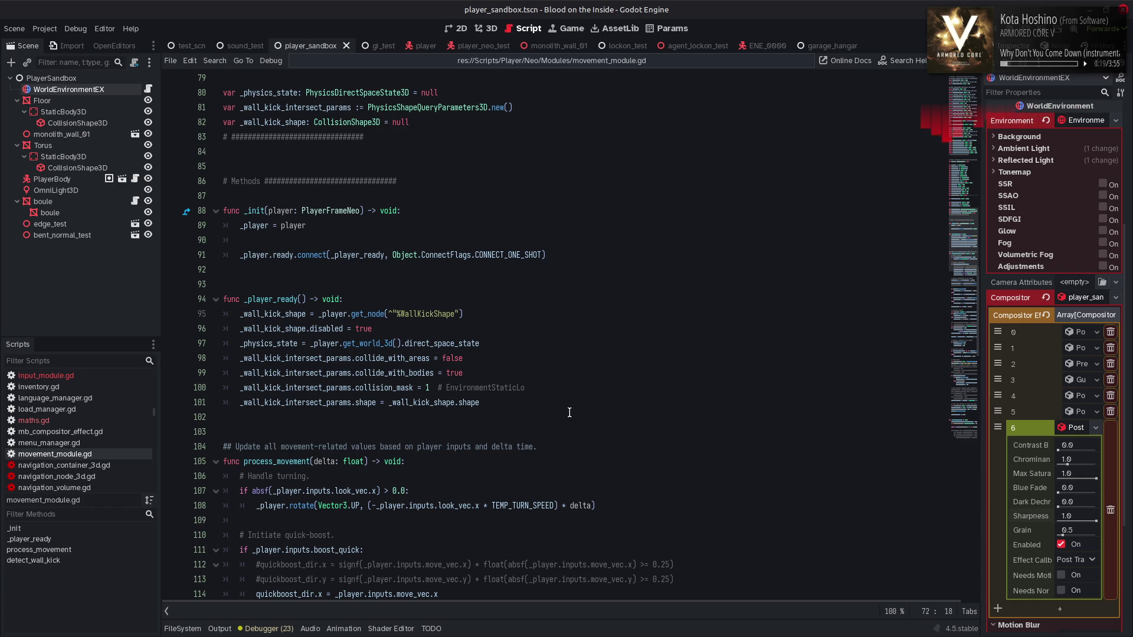
{"action": "scroll", "coordinate": [570, 409], "scroll_direction": "down", "scroll_amount": 4}
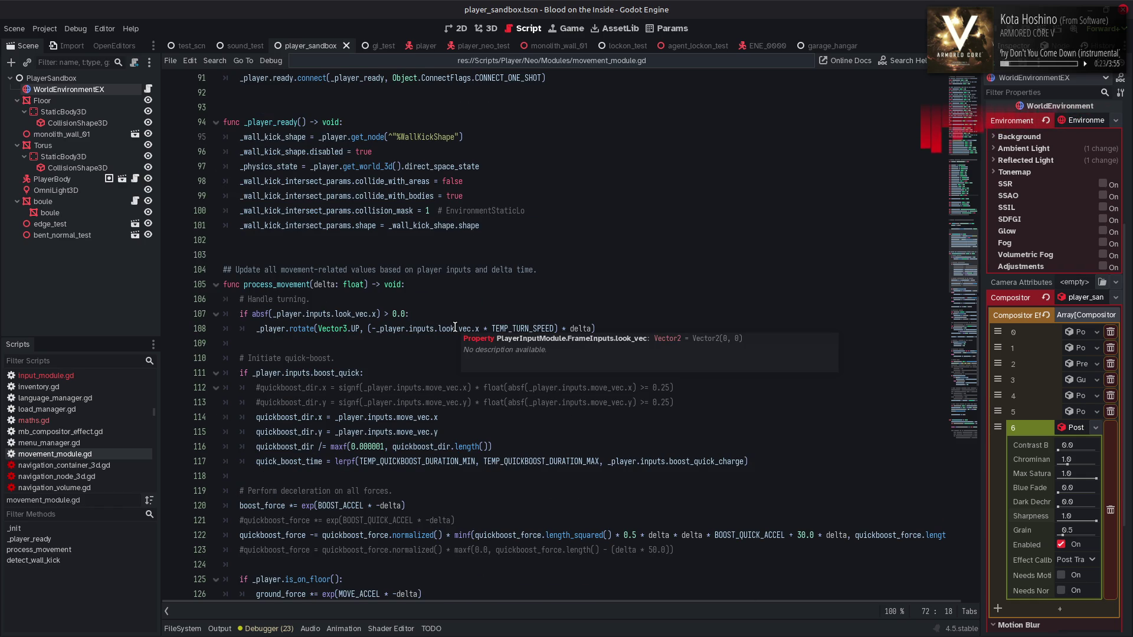
{"action": "scroll", "coordinate": [455, 326], "scroll_direction": "down", "scroll_amount": 3}
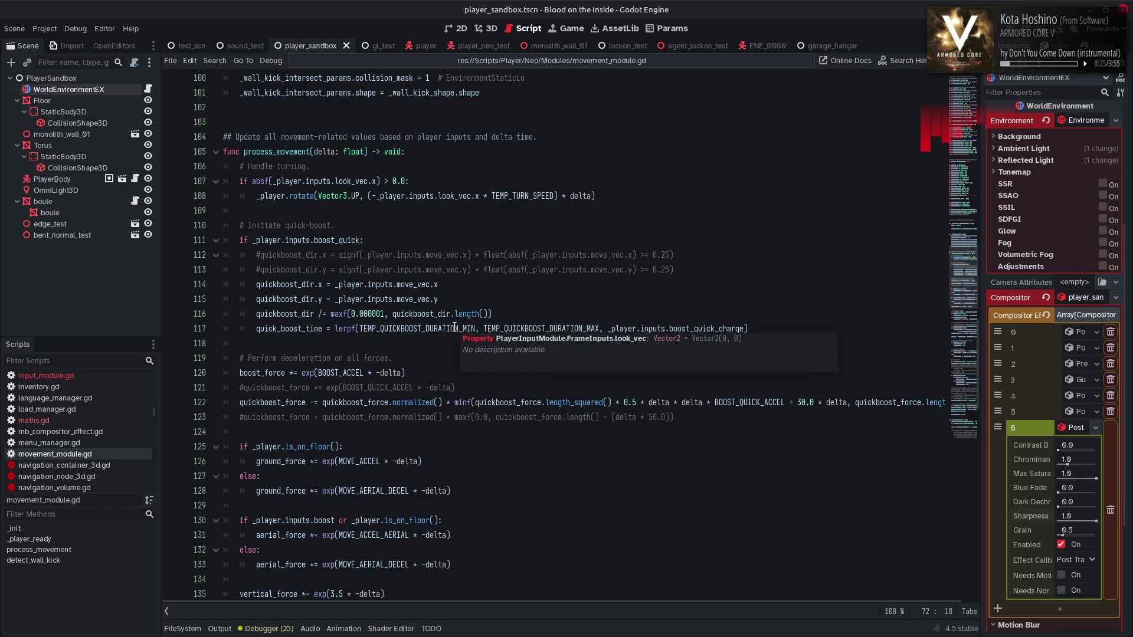
{"action": "left_click", "coordinate": [428, 151]}
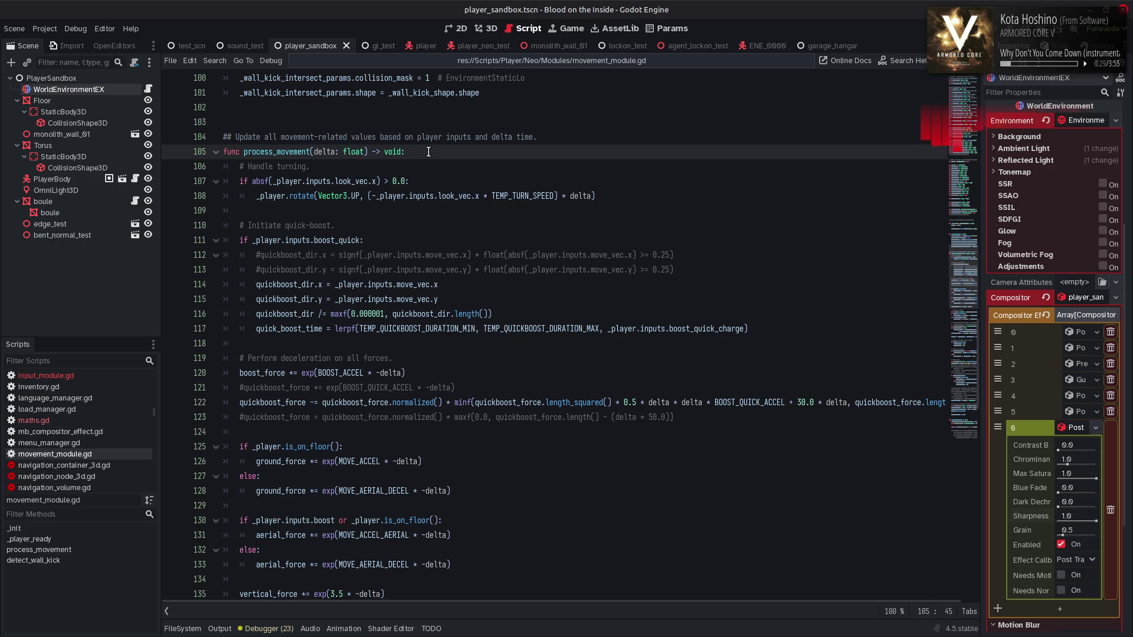
{"action": "left_click", "coordinate": [681, 201]}
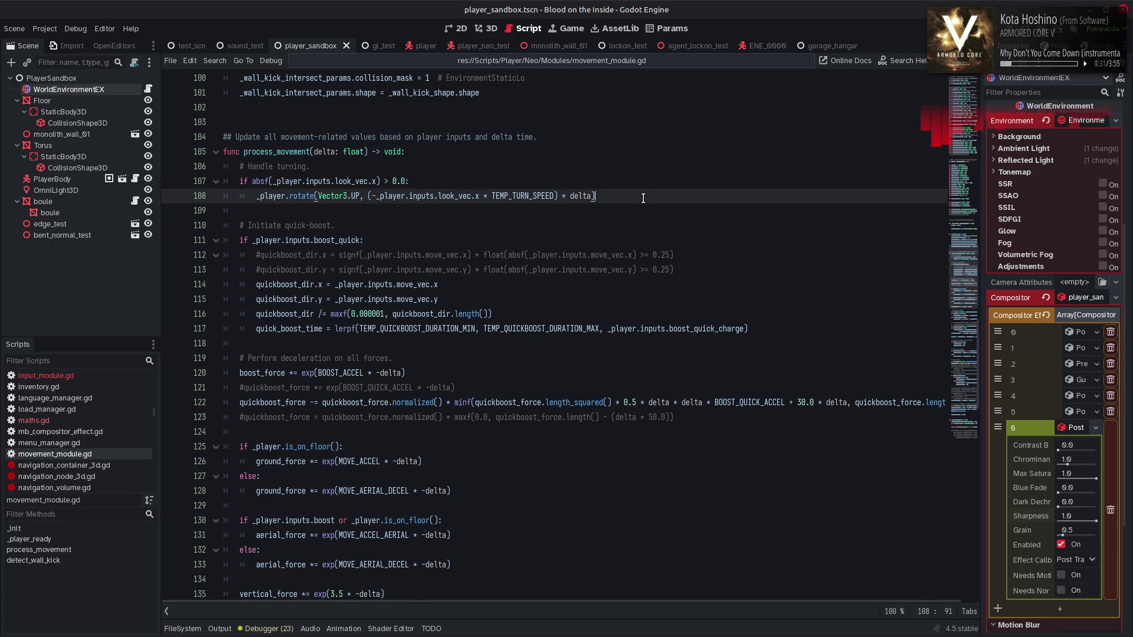
Add the condition 'if _player.inputs.boost_toggle:' below the turning code using autocomplete.
{"action": "key", "text": "Return"}
{"action": "key", "text": "Return"}
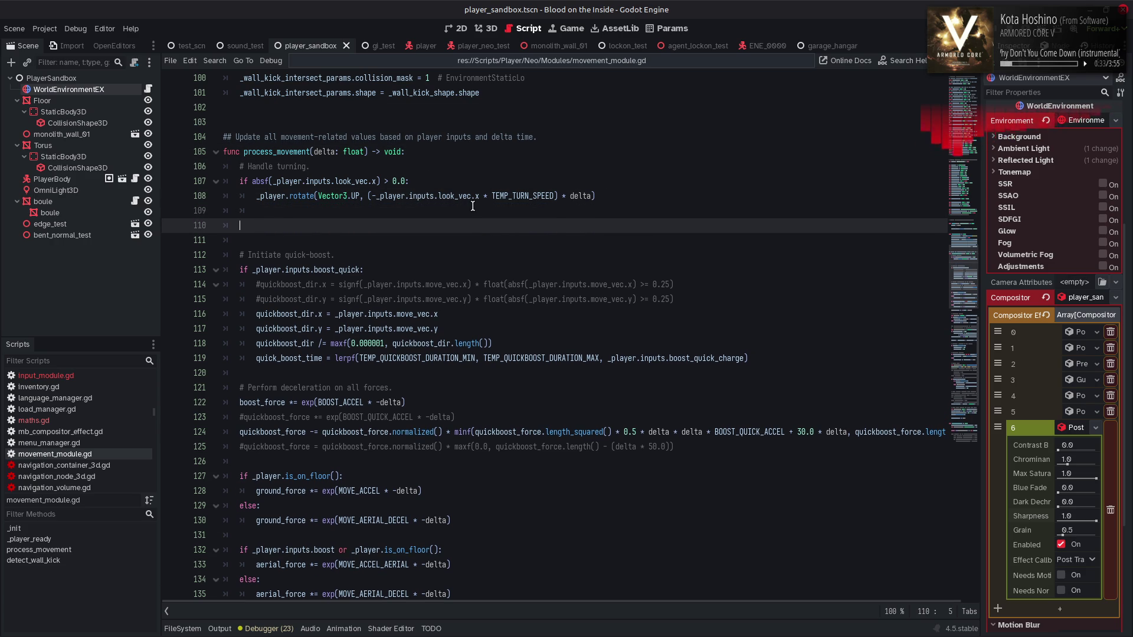
{"action": "left_click", "coordinate": [472, 208]}
{"action": "left_click", "coordinate": [404, 226]}
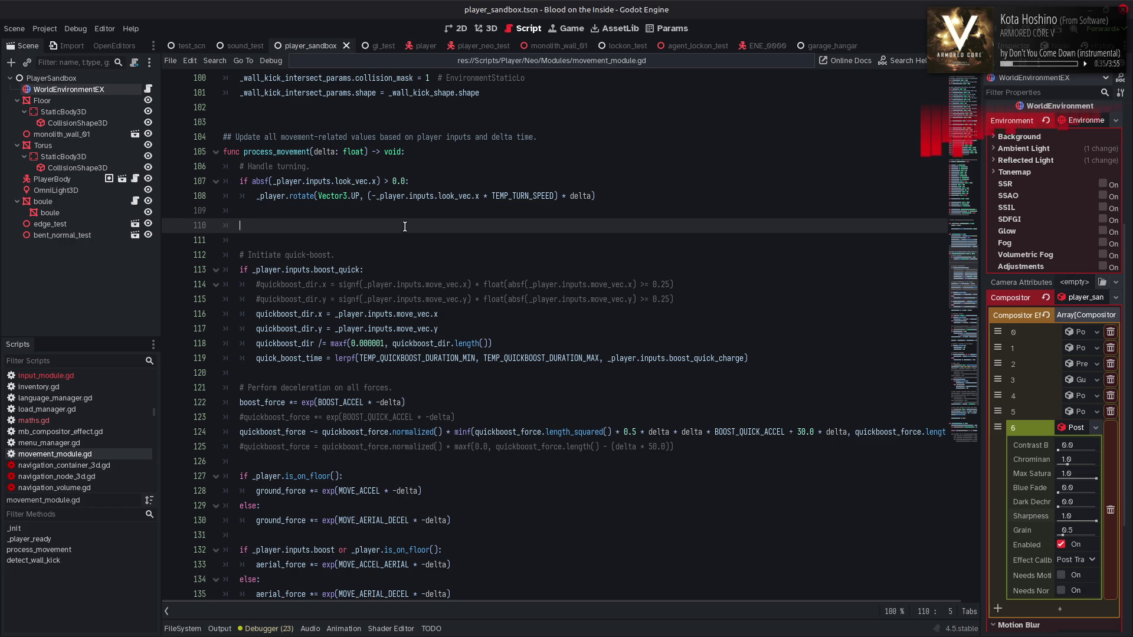
{"action": "type", "text": "if "}
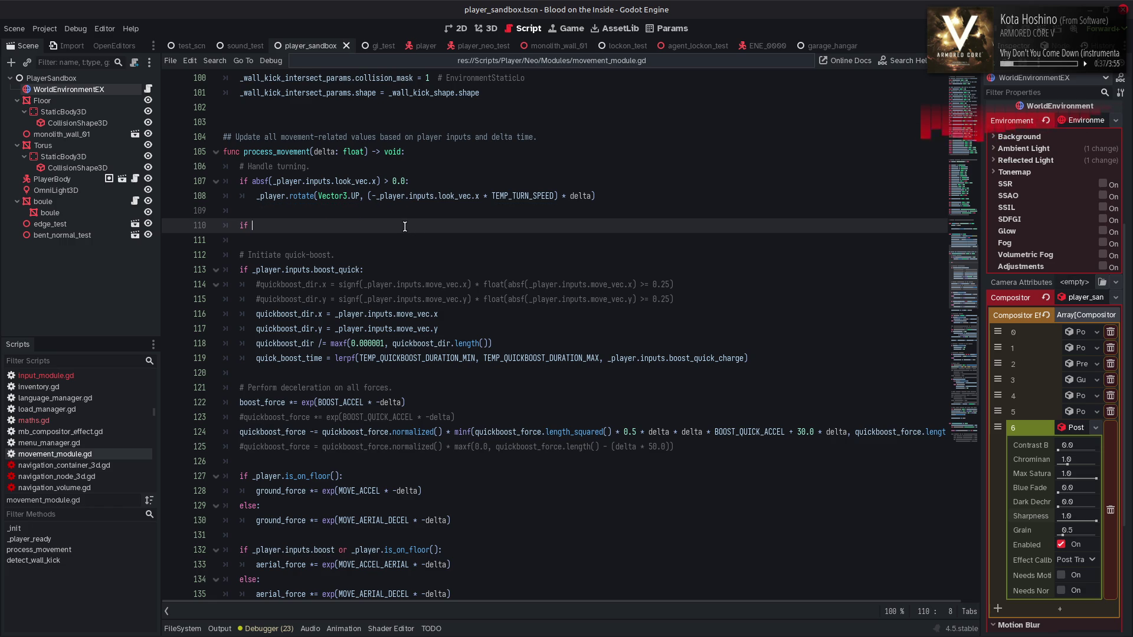
{"action": "type", "text": "_play"}
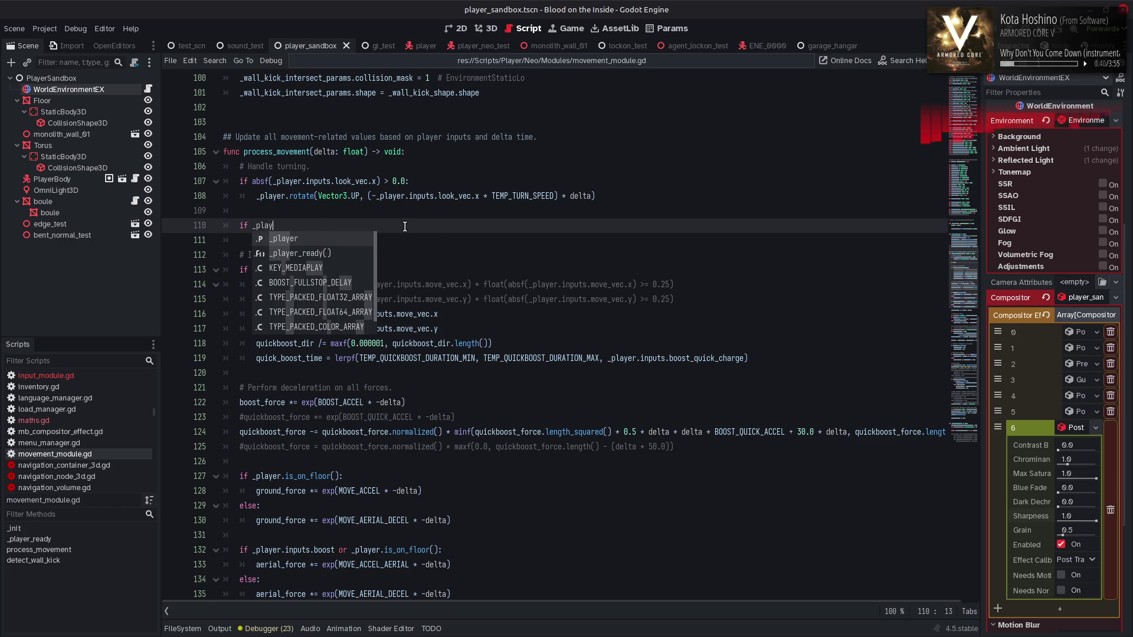
{"action": "key", "text": "Return"}
{"action": "type", "text": ".inputs.b"}
{"action": "key", "text": "Down"}
{"action": "key", "text": "Down"}
{"action": "key", "text": "Down"}
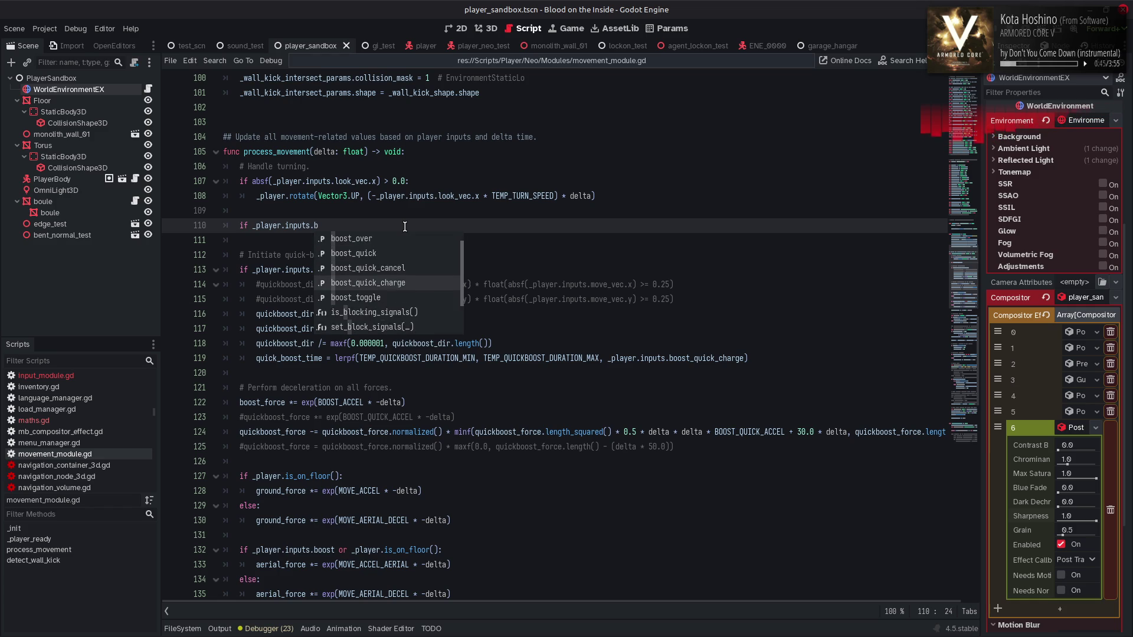
{"action": "key", "text": "Down"}
{"action": "key", "text": "Return"}
{"action": "type", "text": ":"}
Write 'boost_enabled = !boost_enabled' inside the condition and save the script.
{"action": "key", "text": "Return"}
{"action": "type", "text": "boost_enabled "}
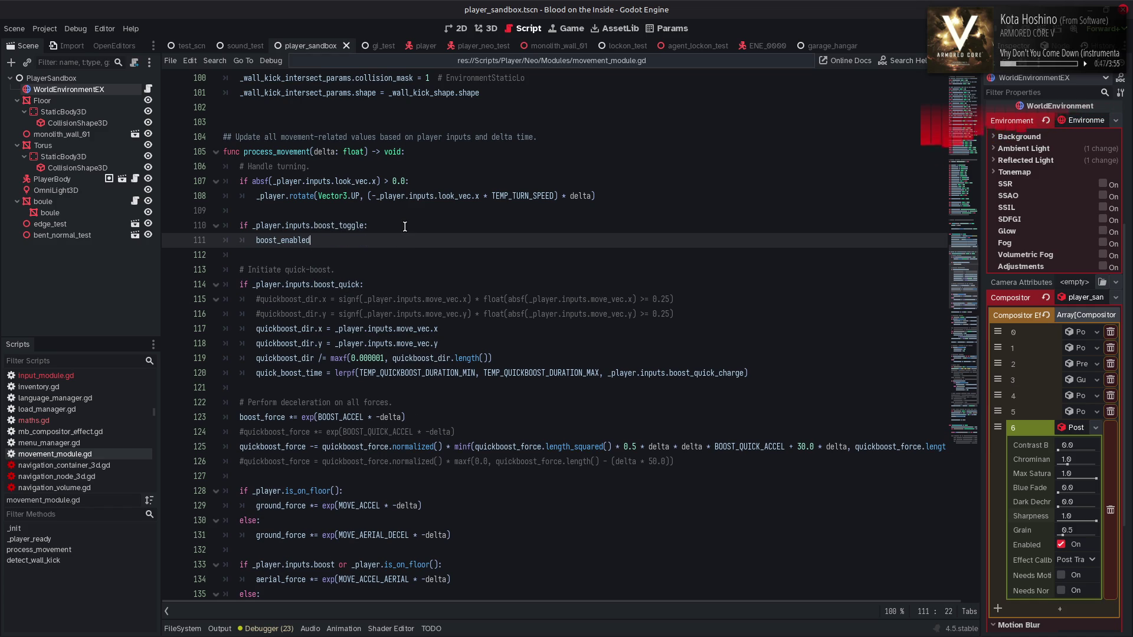
{"action": "type", "text": "= !boost_enabled"}
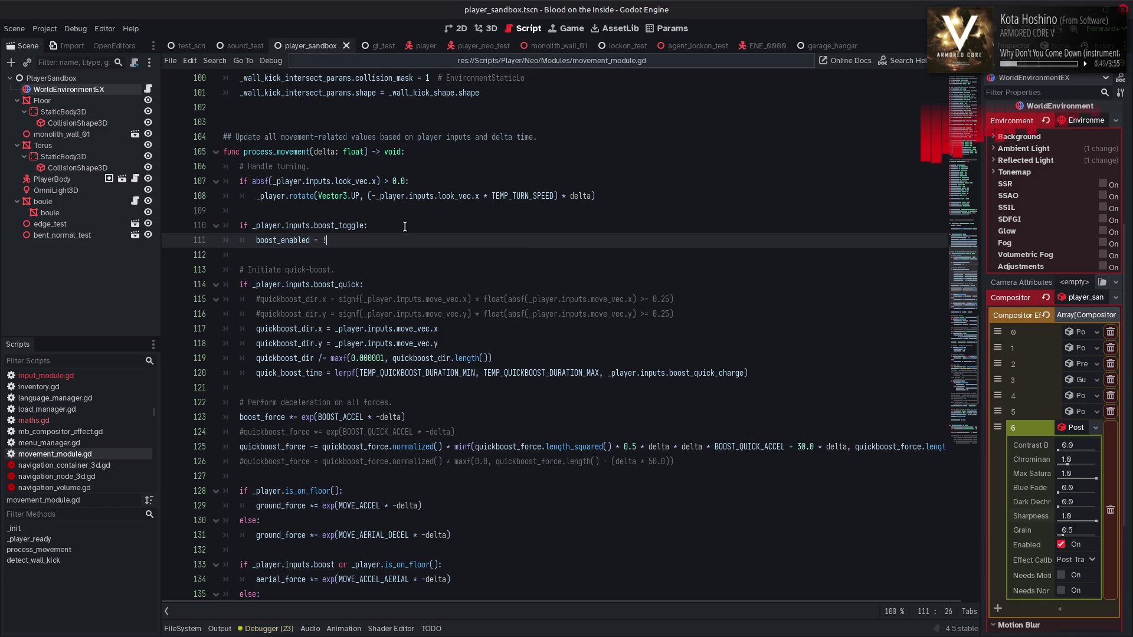
{"action": "key", "text": "ctrl+s"}
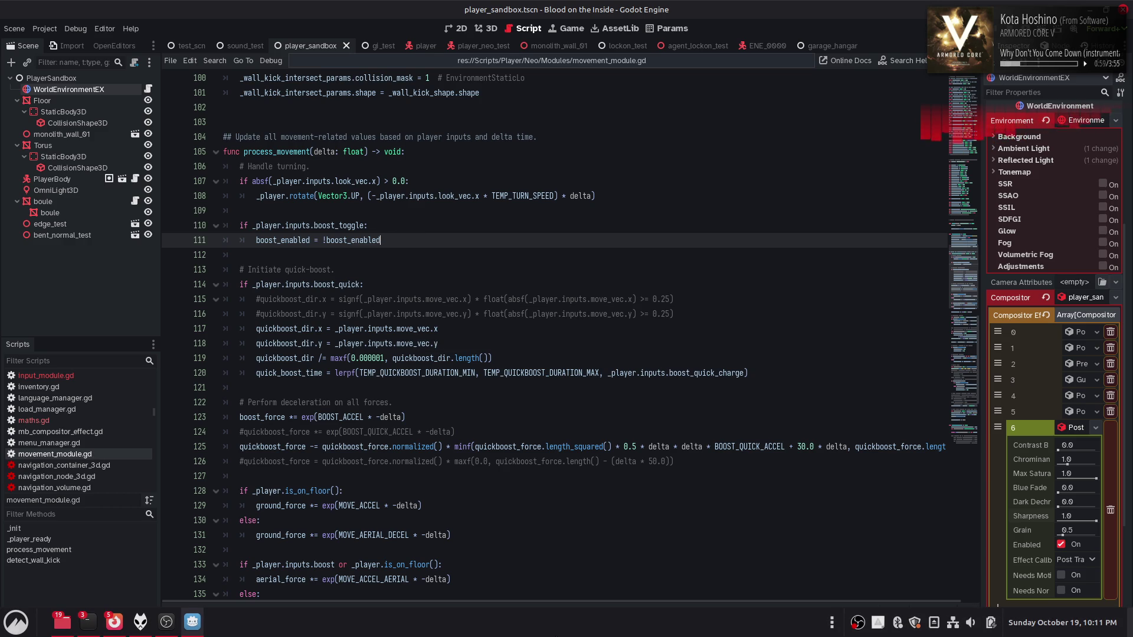
In Nemo, go through Desktop, the personal folder, Programs and PNGTuber Plus, then launch it.
{"action": "left_click", "coordinate": [68, 629]}
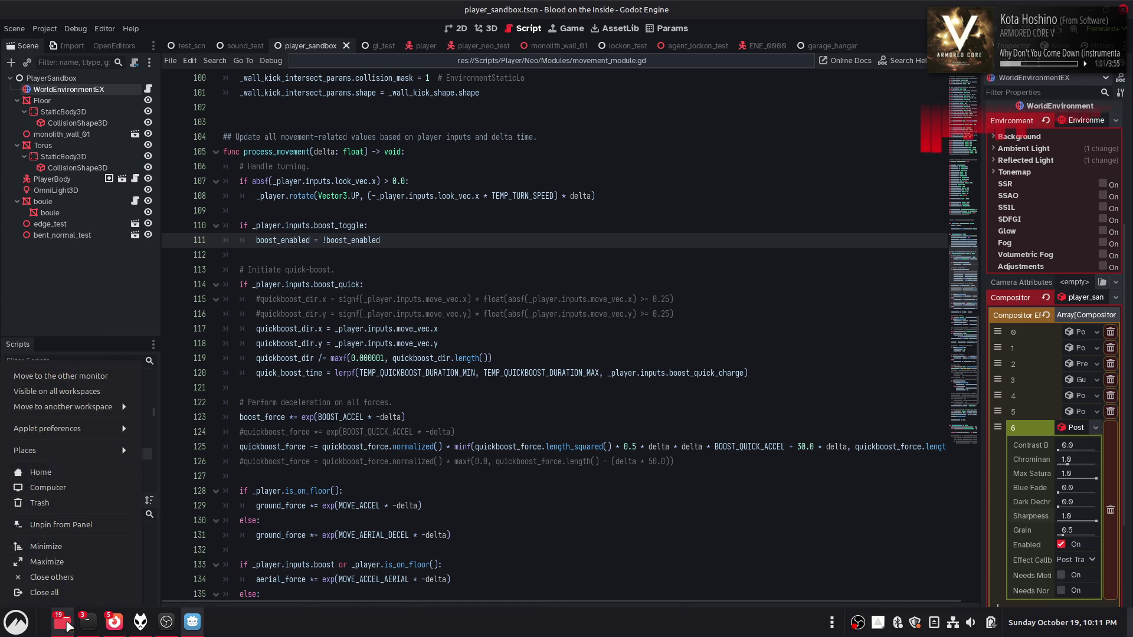
{"action": "left_click", "coordinate": [55, 462]}
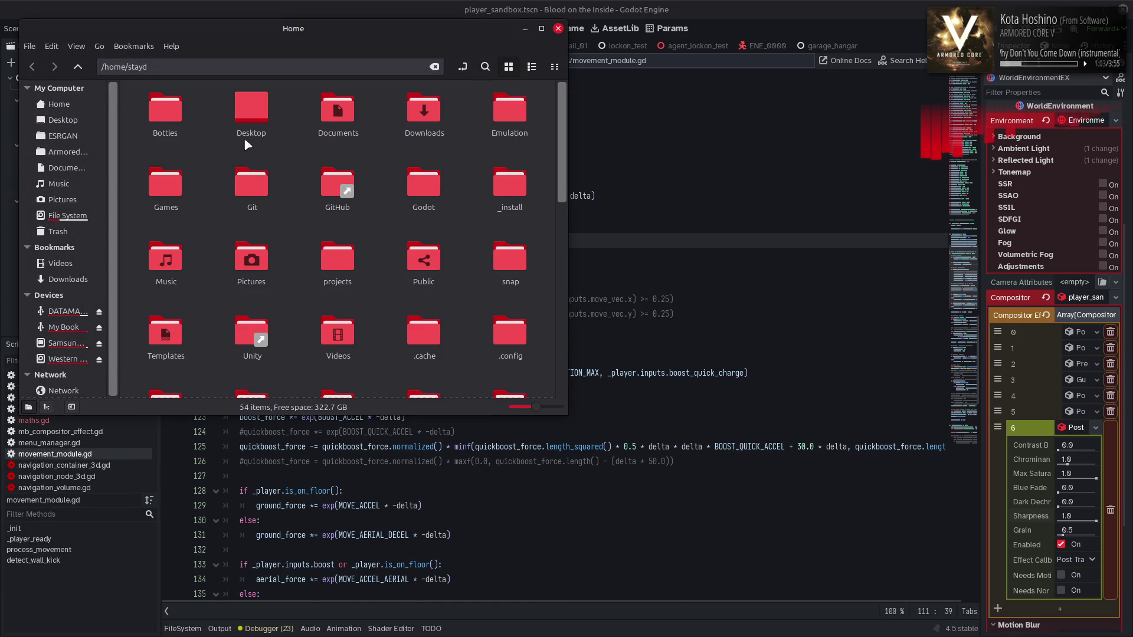
{"action": "double_click", "coordinate": [248, 112]}
{"action": "double_click", "coordinate": [148, 116]}
{"action": "double_click", "coordinate": [236, 105]}
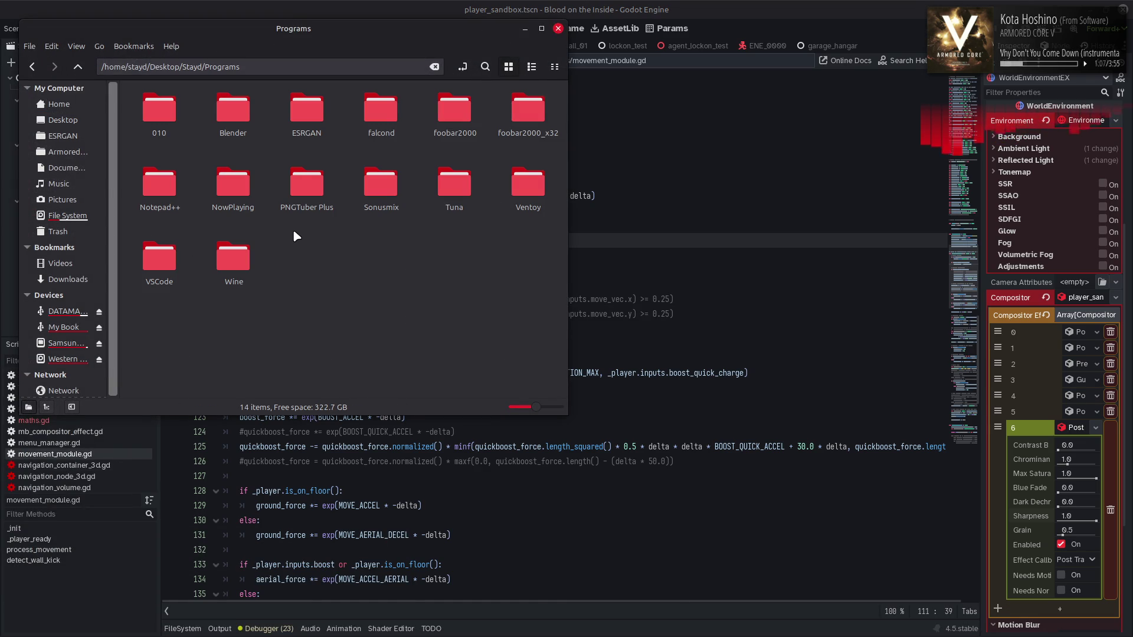
{"action": "double_click", "coordinate": [307, 186]}
{"action": "double_click", "coordinate": [305, 112]}
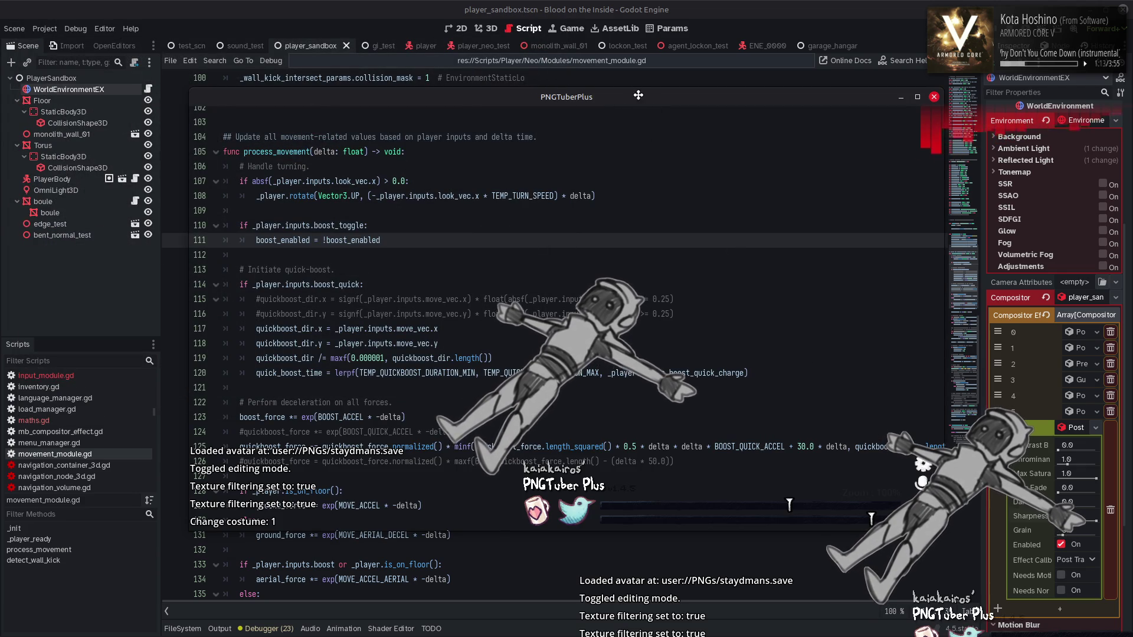
Turn off PNGTuber Plus editing mode so only the avatar shows.
{"action": "left_click", "coordinate": [933, 97]}
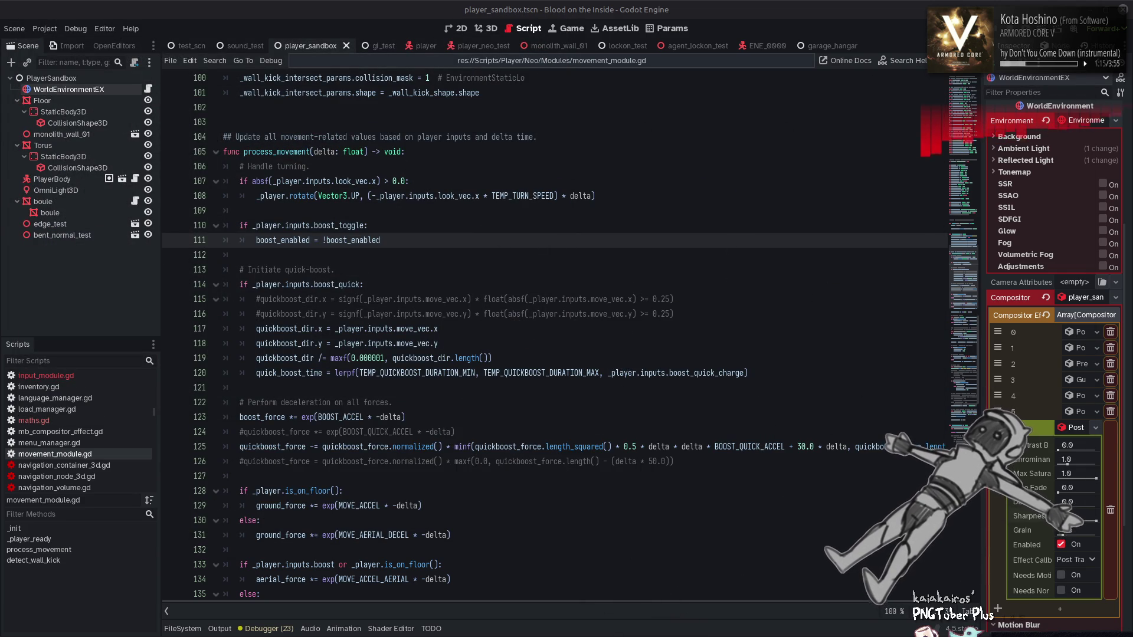